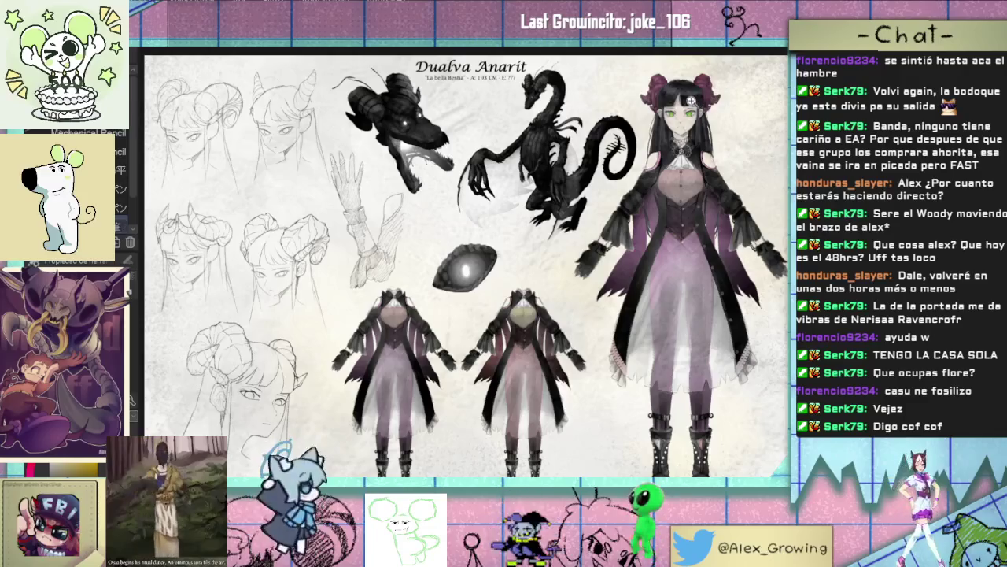
# Step: Zoom in on the upper girl's face and lasso-select her bangs and forehead
pyautogui.scroll(2, 691, 101)
pyautogui.scroll(2, 653, 133)
pyautogui.scroll(2, 619, 168)
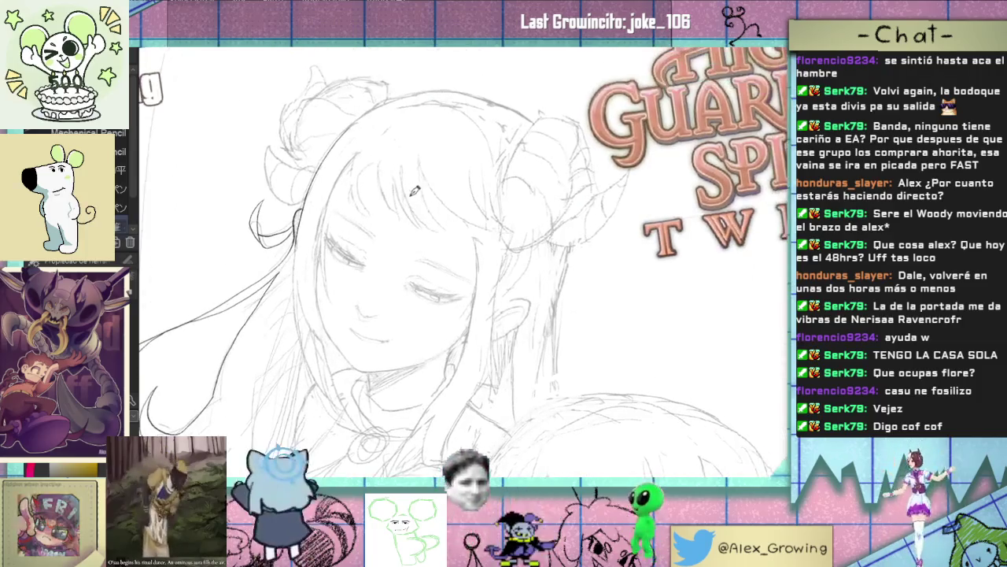
pyautogui.press('m')
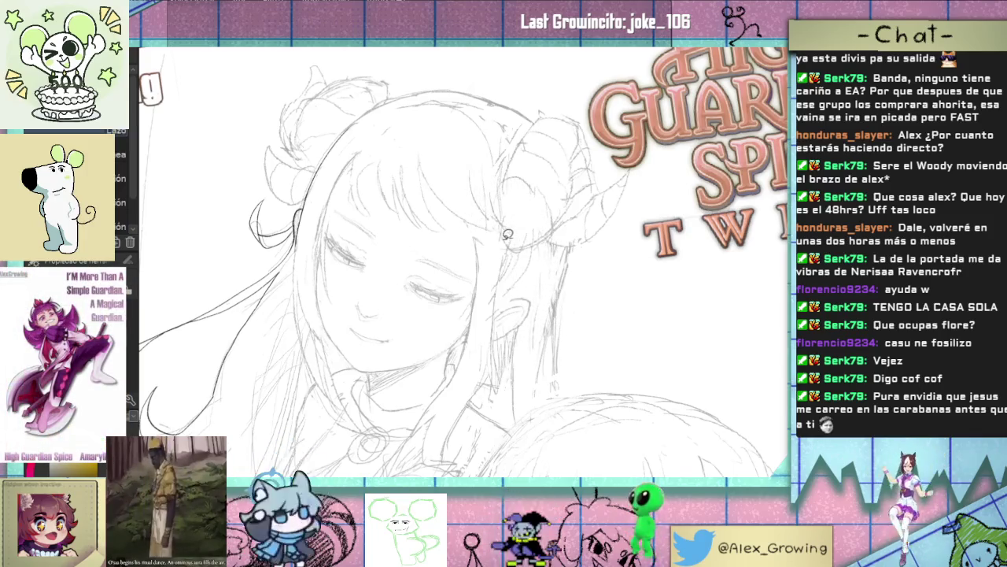
pyautogui.moveTo(503, 218)
pyautogui.mouseDown()
pyautogui.moveTo(476, 148)
pyautogui.moveTo(380, 148)
pyautogui.moveTo(451, 254)
pyautogui.moveTo(494, 233)
pyautogui.mouseUp()
# Step: Rotate and skew the selected bangs, commit the transform, deselect, and return to the Mechanical Pencil
pyautogui.hotkey('ctrl', 't')
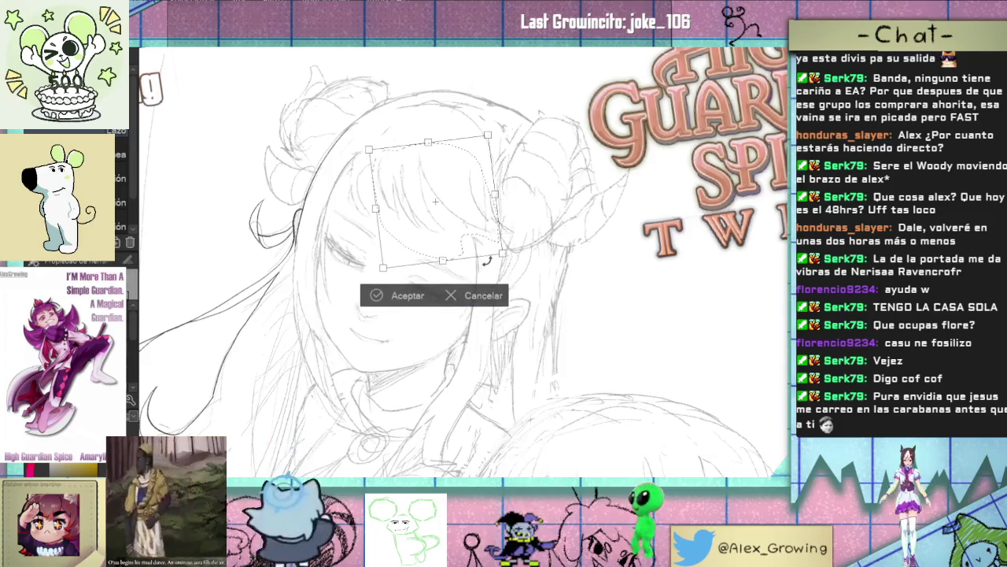
pyautogui.moveTo(515, 272); pyautogui.dragTo(498, 265)
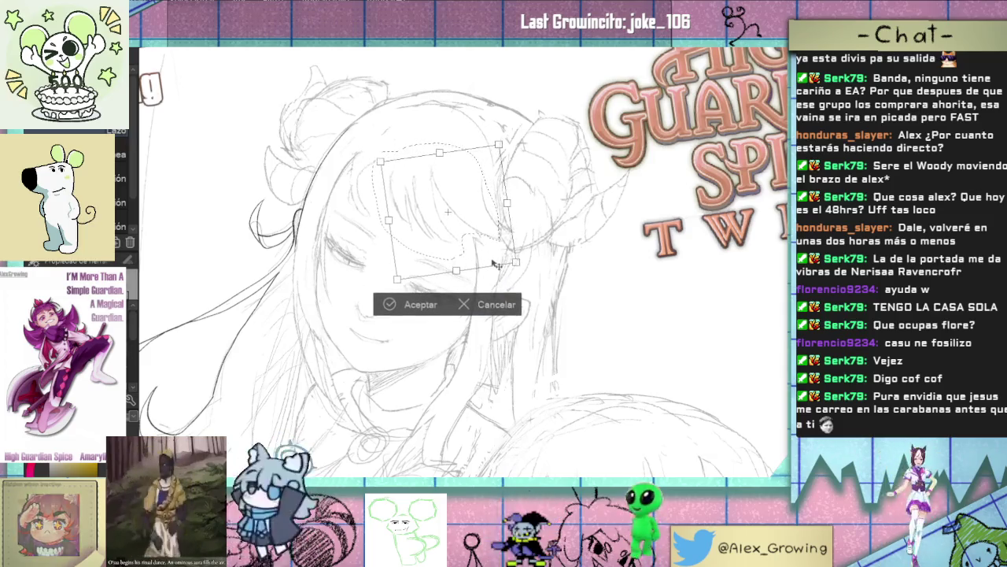
pyautogui.click(418, 306)
pyautogui.hotkey('ctrl', 'd')
pyautogui.press('p')
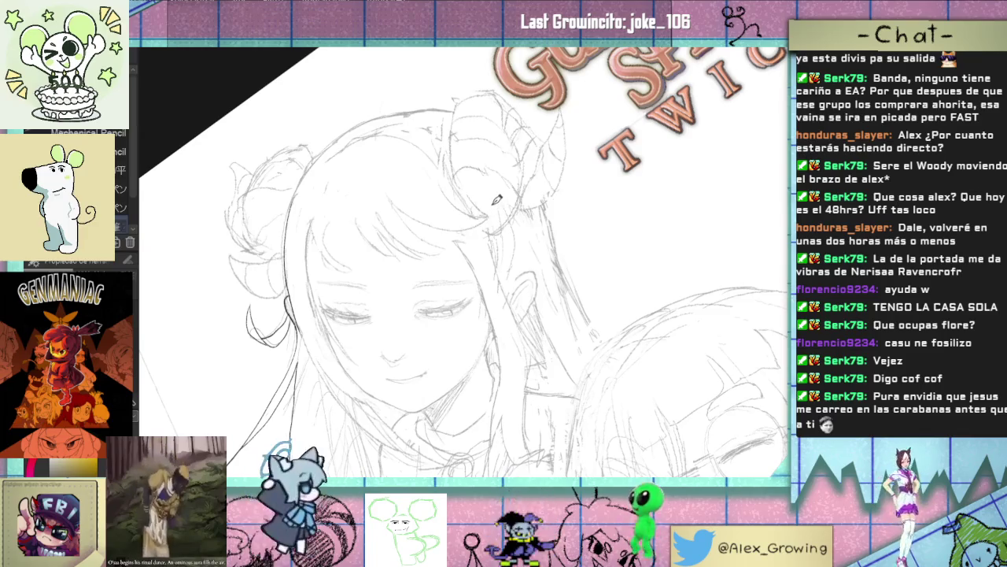
# Step: Rotate and zoom the view around the face, then level it to show the full cover page
pyautogui.press('^')
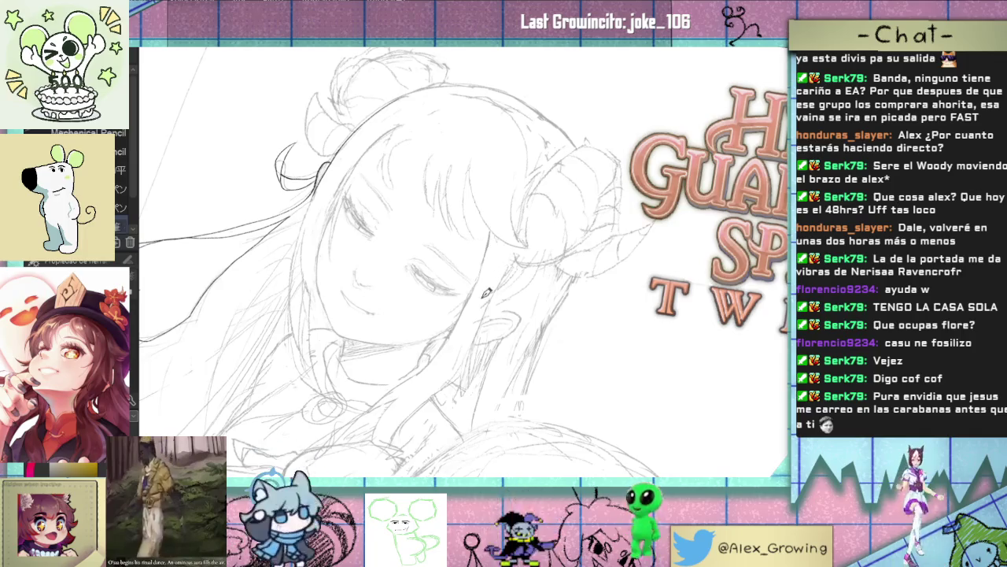
pyautogui.moveTo(459, 307); pyautogui.dragTo(491, 238)
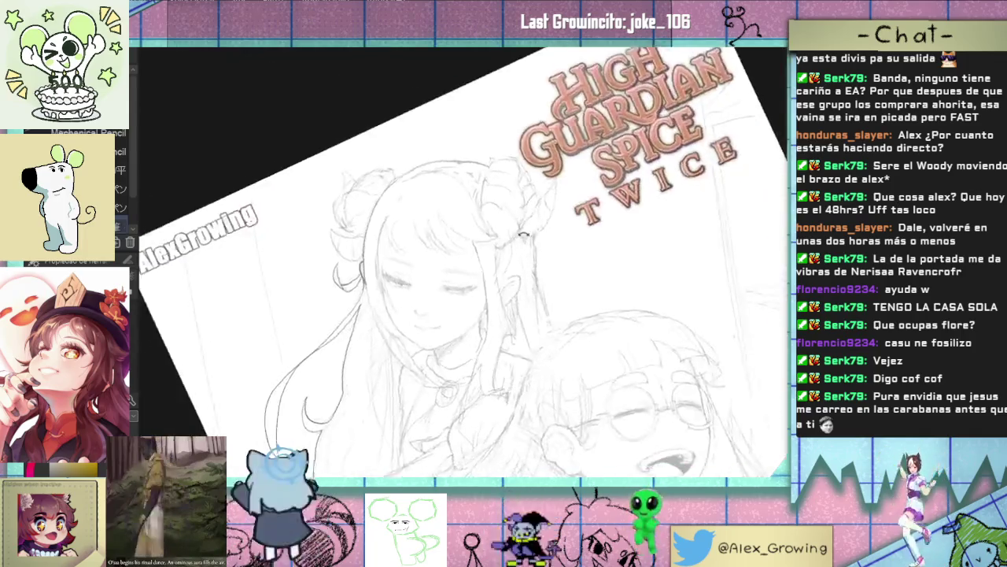
pyautogui.scroll(3, 491, 239)
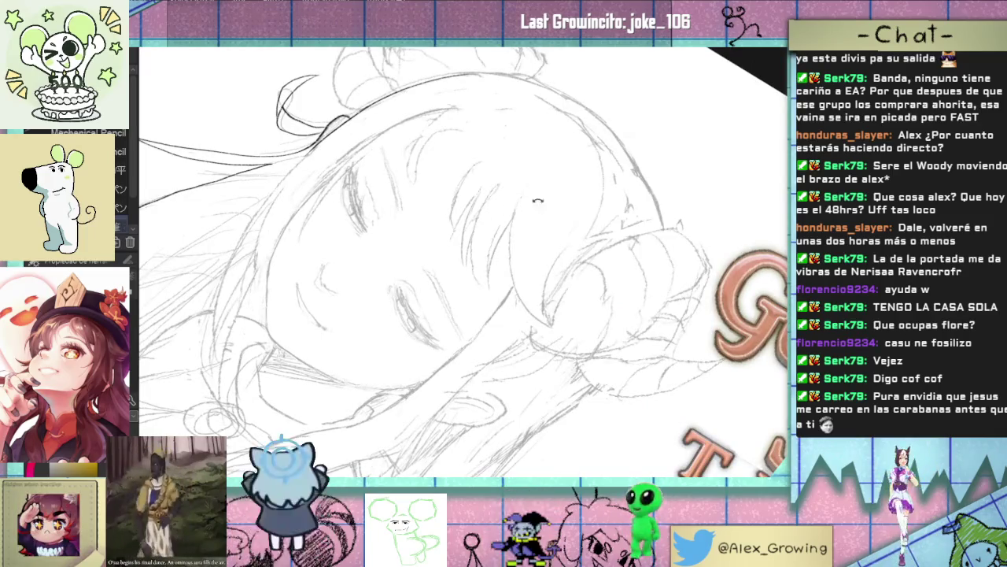
pyautogui.moveTo(540, 210); pyautogui.dragTo(481, 192)
pyautogui.scroll(1, 481, 193)
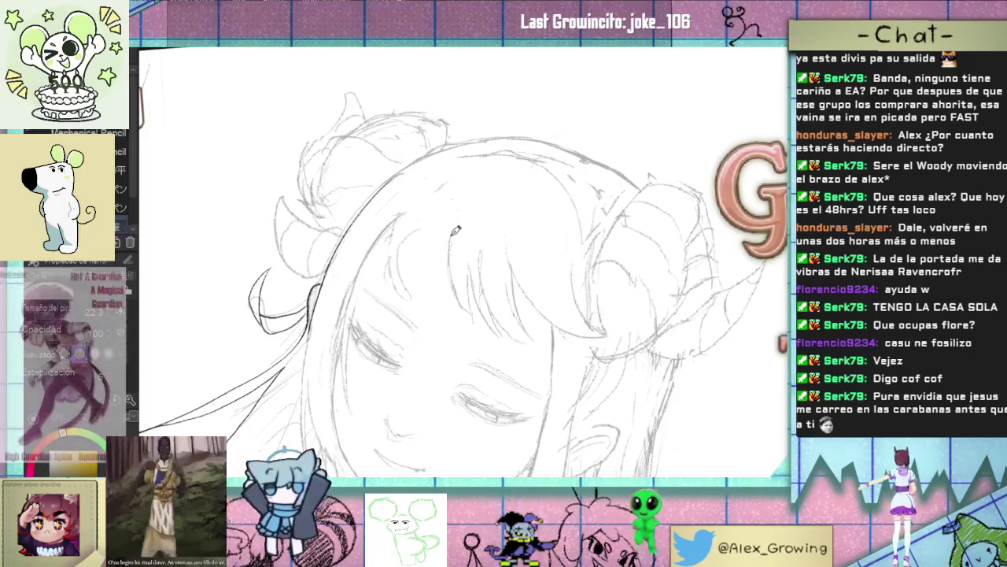
pyautogui.moveTo(445, 271)
pyautogui.mouseDown()
pyautogui.moveTo(503, 283)
pyautogui.moveTo(477, 253)
pyautogui.mouseUp()
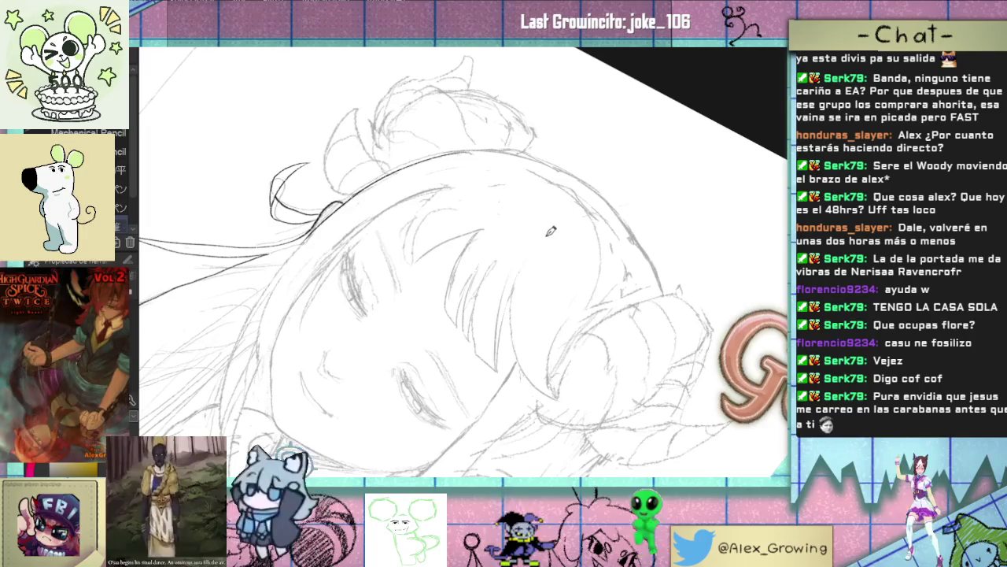
pyautogui.moveTo(514, 234)
pyautogui.mouseDown()
pyautogui.moveTo(544, 213)
pyautogui.moveTo(476, 263)
pyautogui.mouseUp()
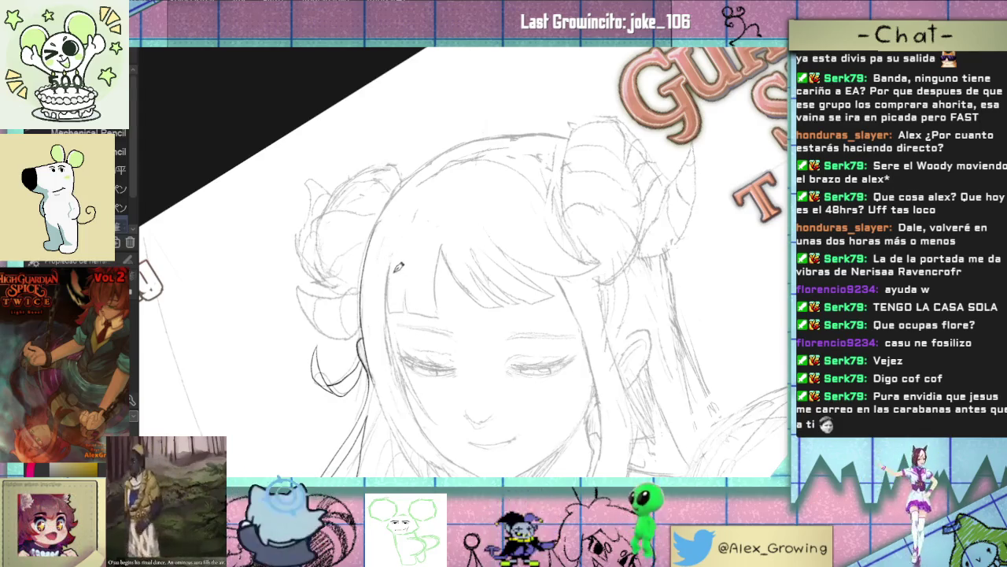
pyautogui.scroll(-3, 400, 263)
pyautogui.moveTo(584, 225); pyautogui.dragTo(535, 176)
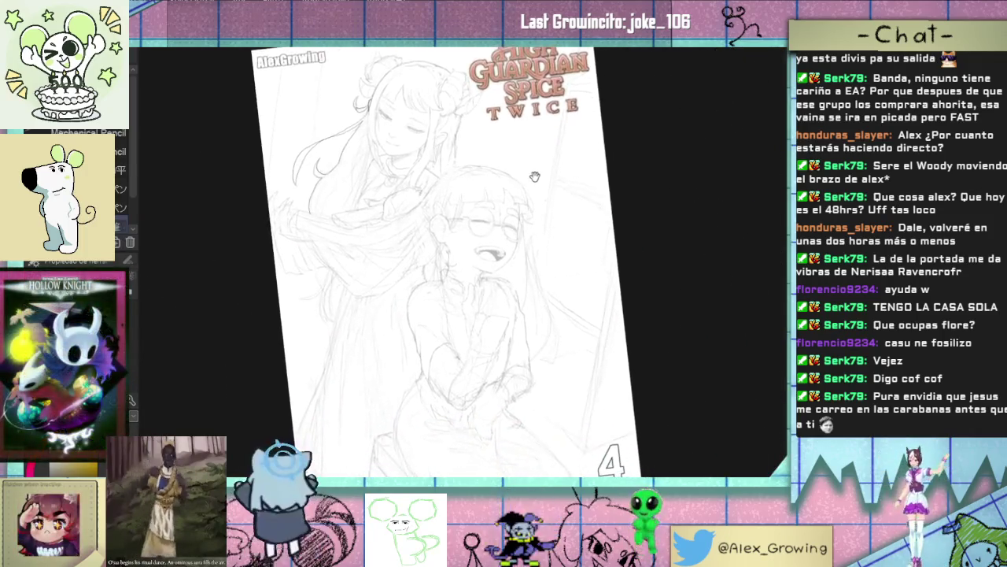
# Step: Zoom in on the girls' faces and draw a small curled pencil stroke in the hair
pyautogui.scroll(3, 555, 271)
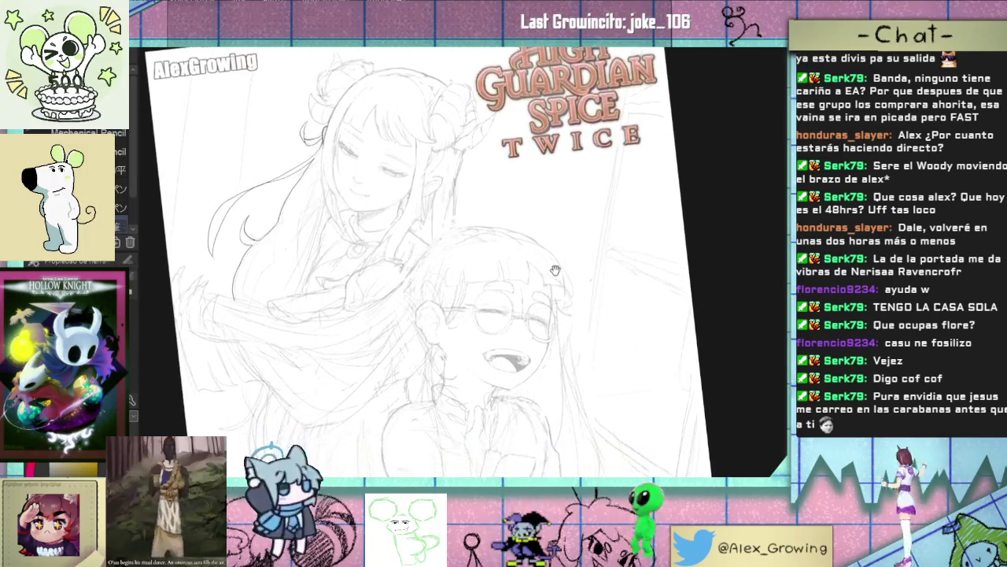
pyautogui.moveTo(555, 272)
pyautogui.mouseDown()
pyautogui.moveTo(528, 204)
pyautogui.moveTo(539, 212)
pyautogui.mouseUp()
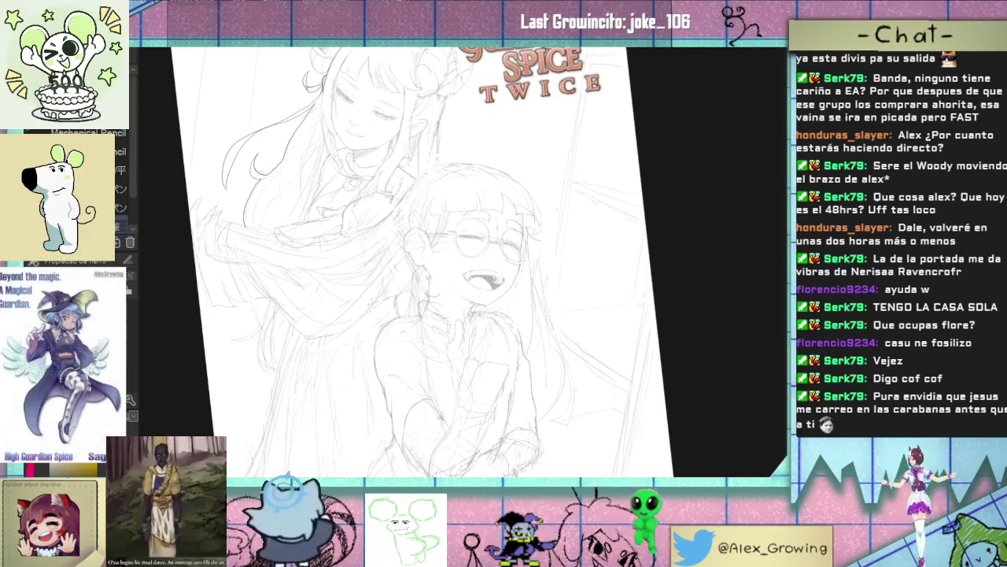
pyautogui.scroll(5, 255, 200)
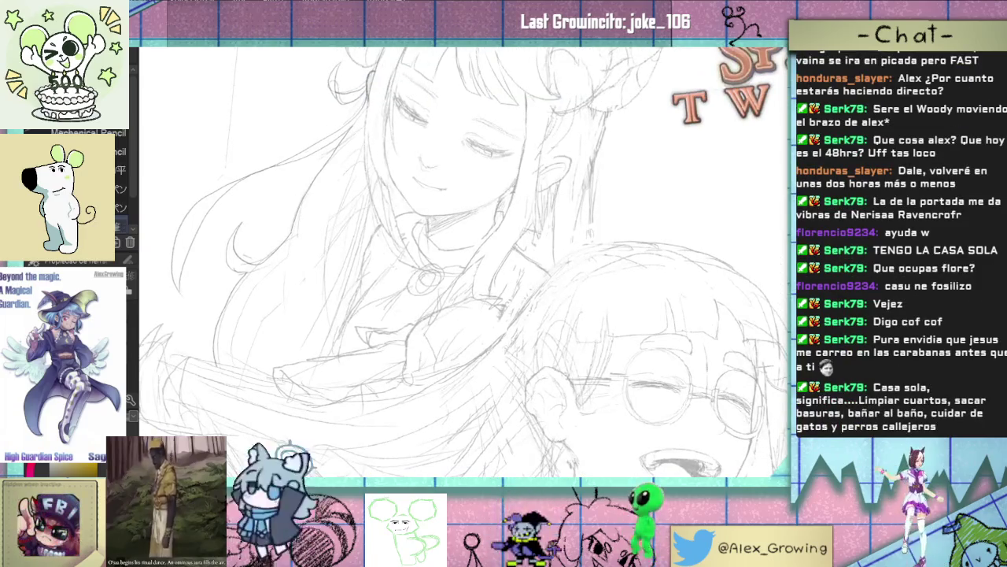
pyautogui.moveTo(260, 248); pyautogui.dragTo(241, 257)
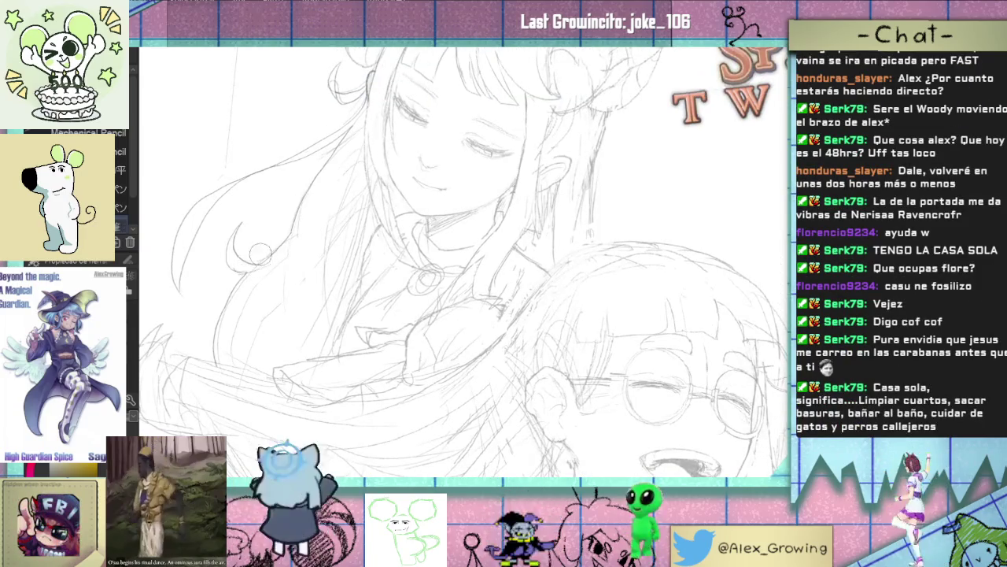
# Step: Pan around the drawing, recentre on the upper girl's face, and reset the view rotation
pyautogui.moveTo(283, 224); pyautogui.dragTo(276, 247)
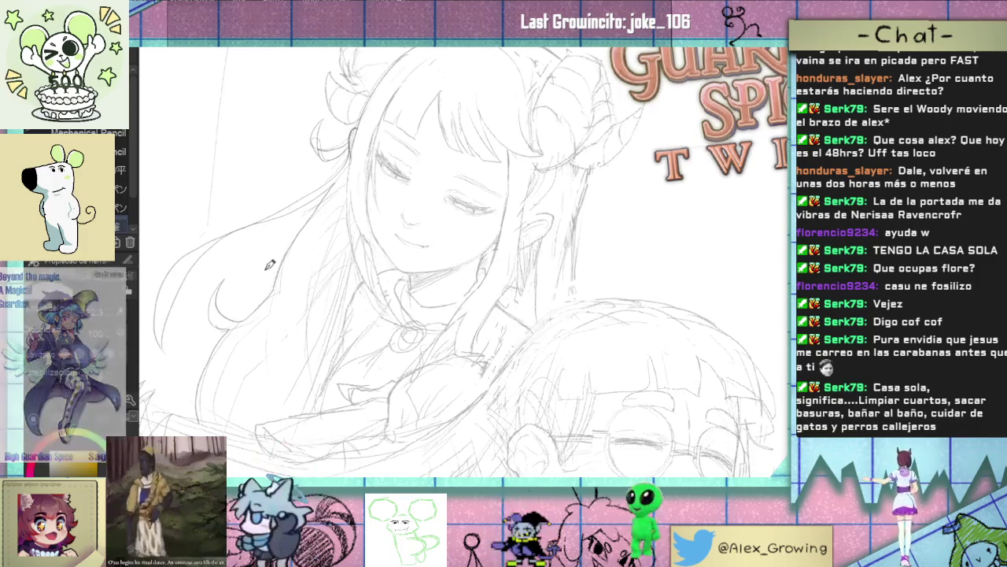
pyautogui.moveTo(270, 263)
pyautogui.mouseDown()
pyautogui.moveTo(374, 188)
pyautogui.moveTo(391, 160)
pyautogui.mouseUp()
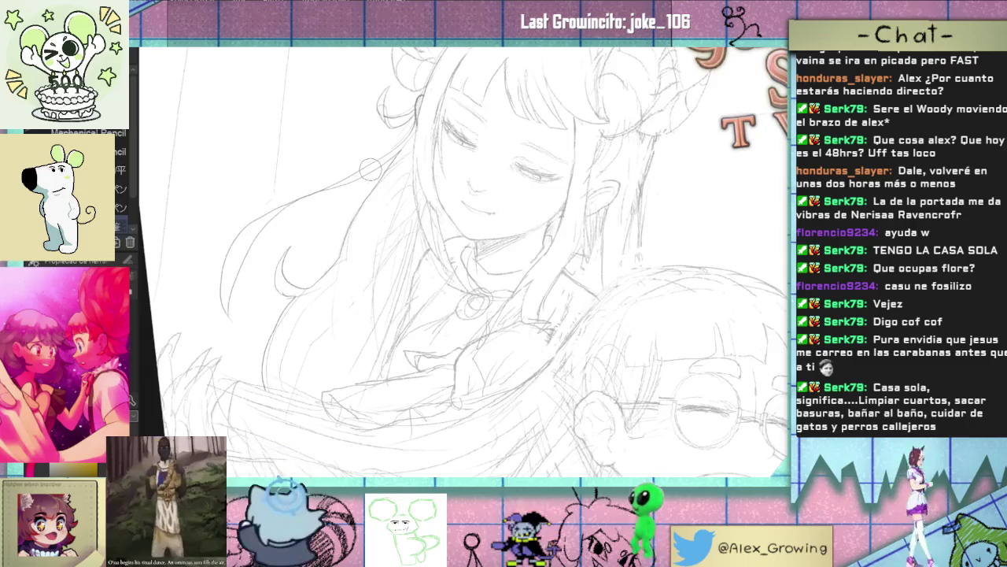
pyautogui.moveTo(400, 138)
pyautogui.mouseDown()
pyautogui.moveTo(382, 203)
pyautogui.moveTo(401, 134)
pyautogui.mouseUp()
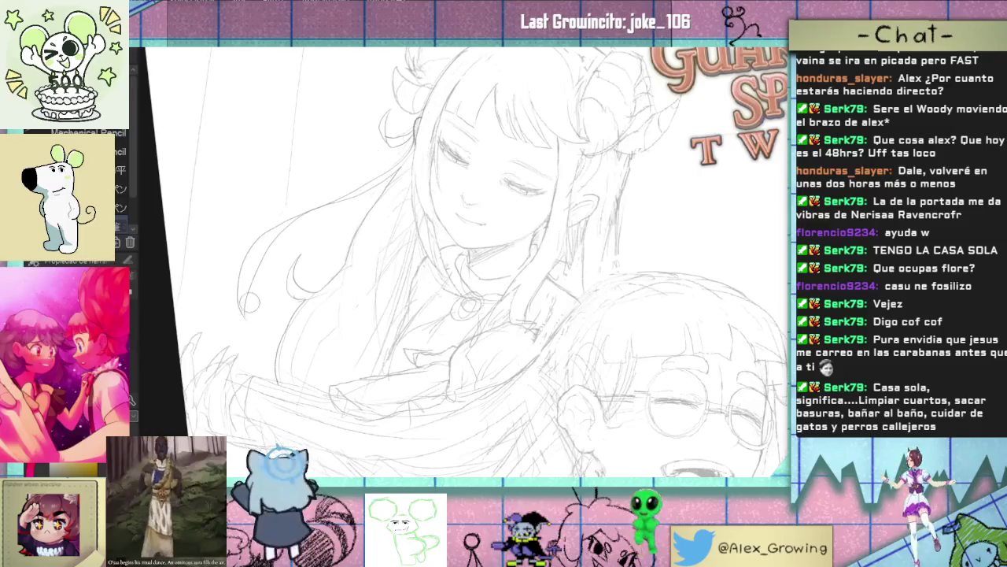
pyautogui.scroll(2, 346, 251)
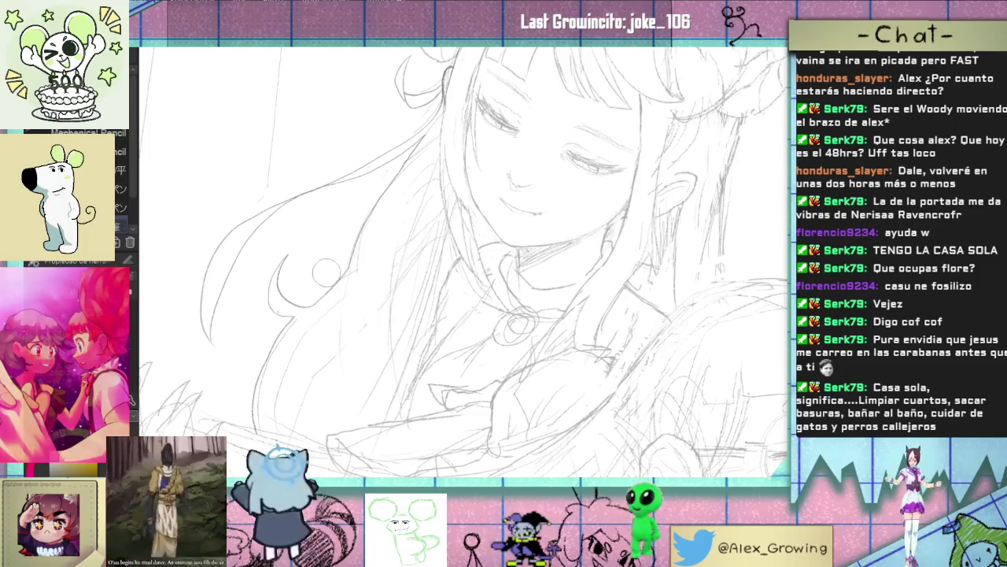
pyautogui.scroll(-3, 313, 363)
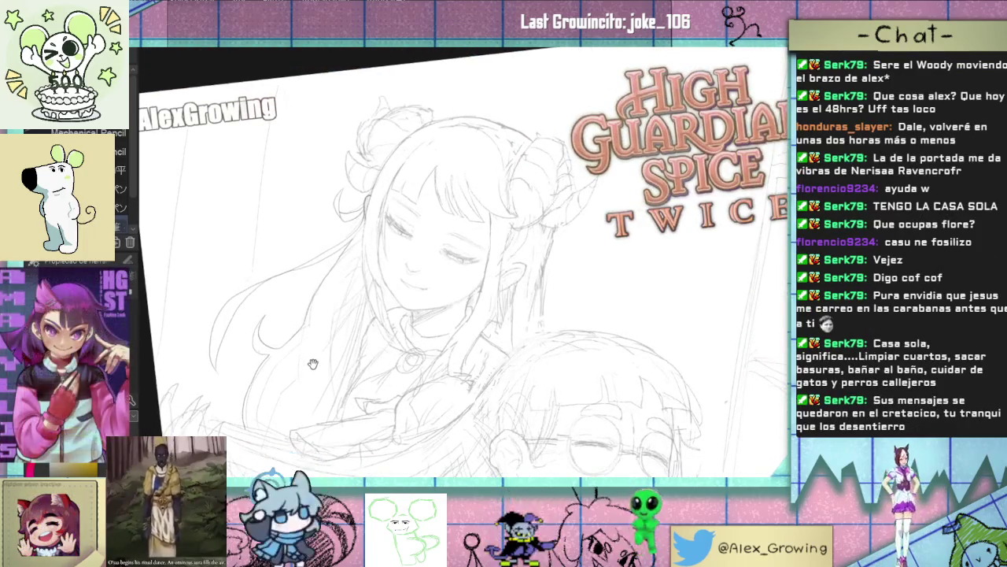
pyautogui.moveTo(313, 363); pyautogui.dragTo(344, 170)
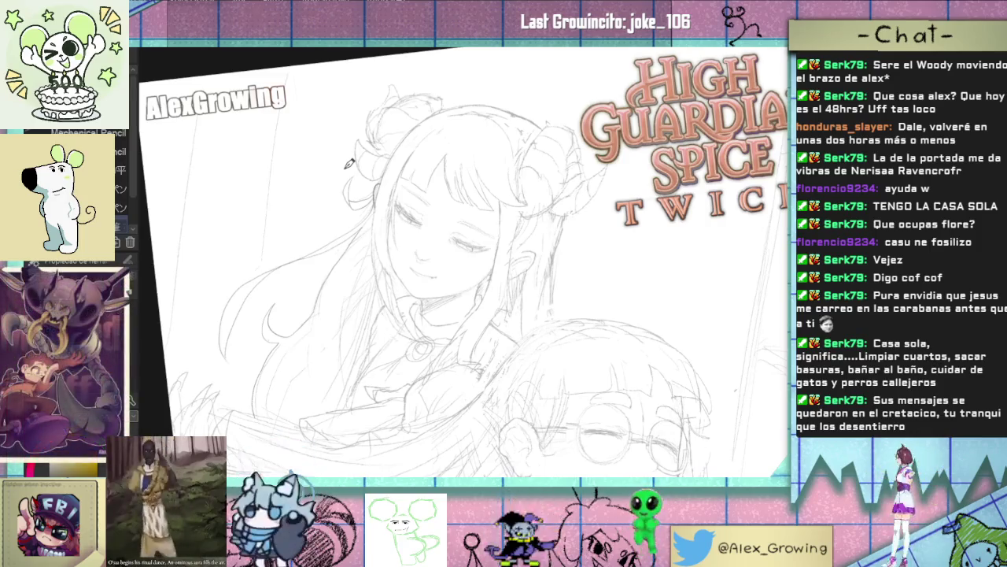
pyautogui.hotkey('ctrl', '0')
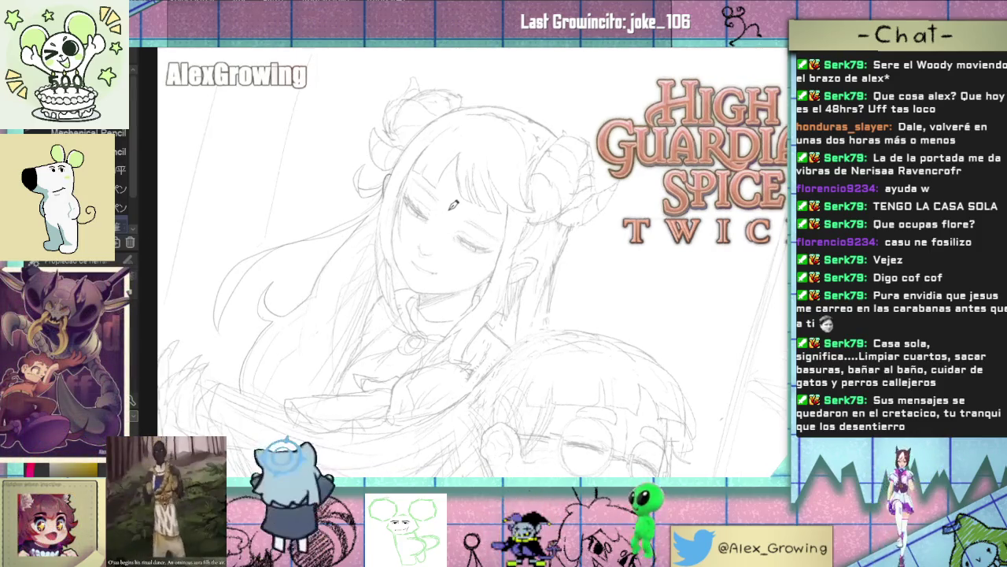
pyautogui.scroll(2, 441, 246)
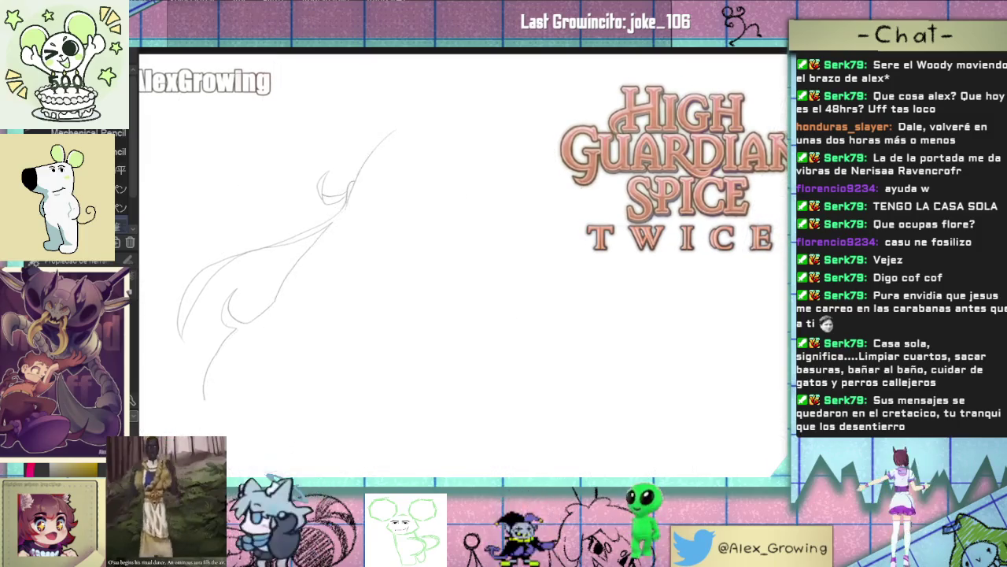
pyautogui.scroll(2, 464, 260)
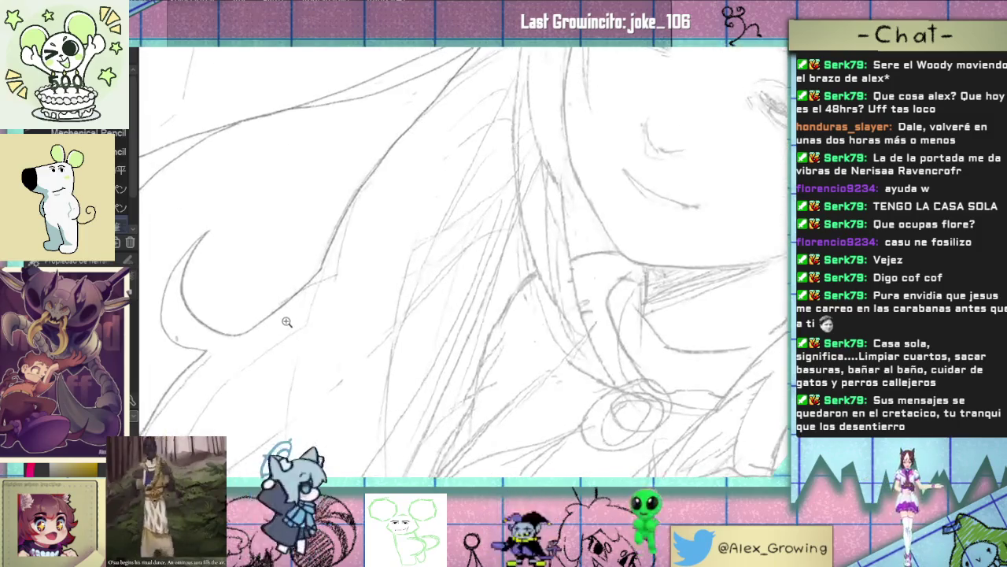
pyautogui.scroll(-4, 464, 260)
pyautogui.scroll(-1, 394, 311)
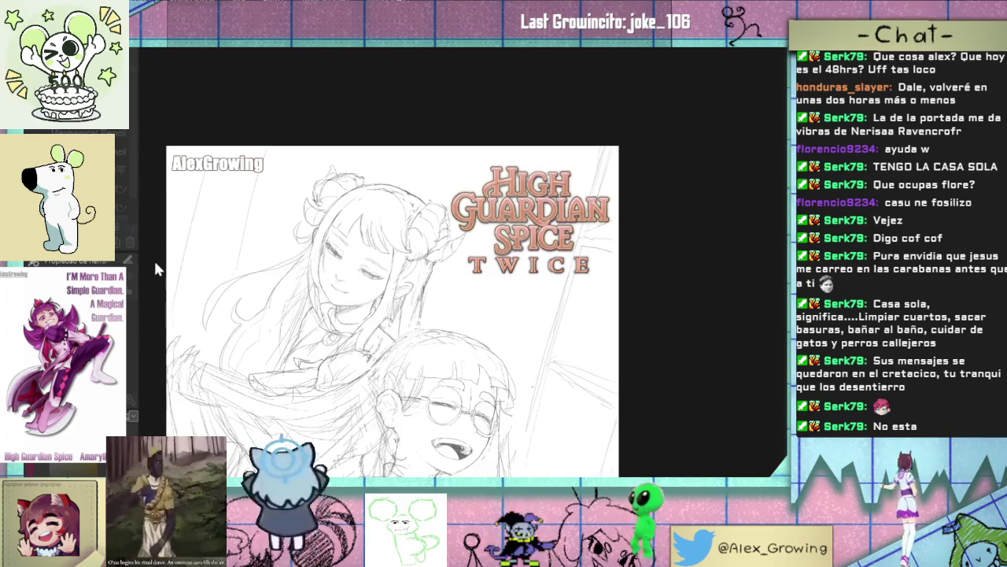
pyautogui.hotkey('ctrl', '0')
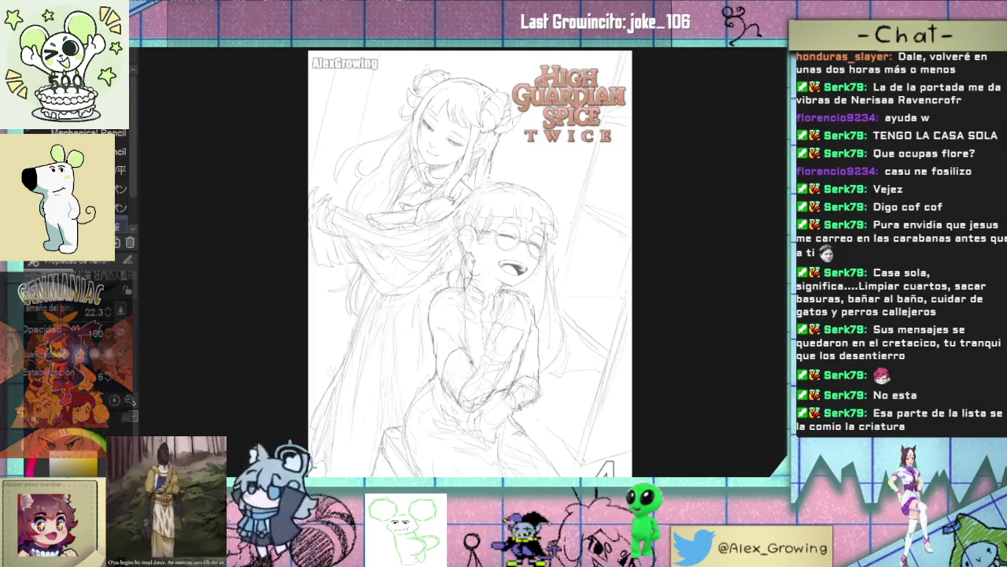
pyautogui.press('b')
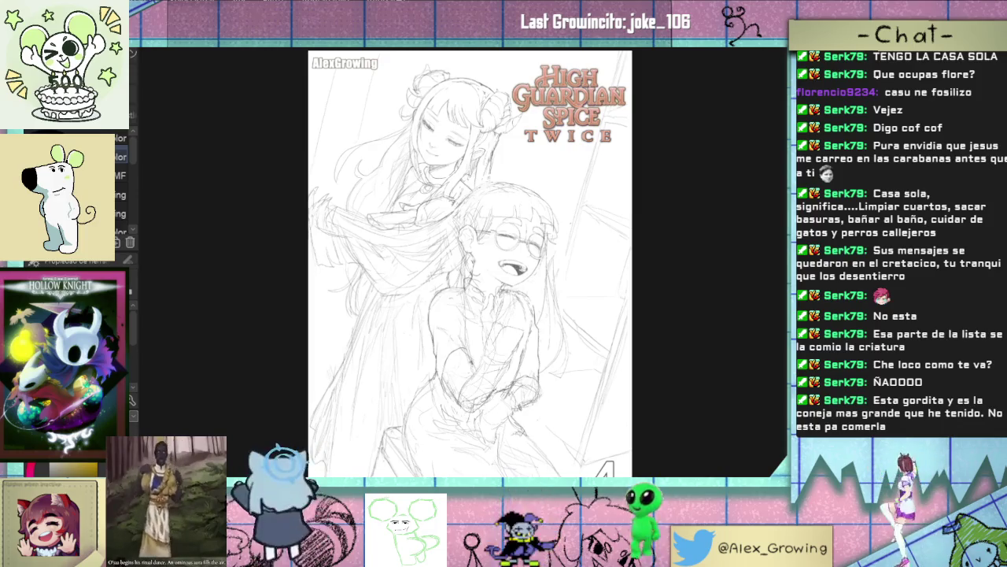
pyautogui.press('p')
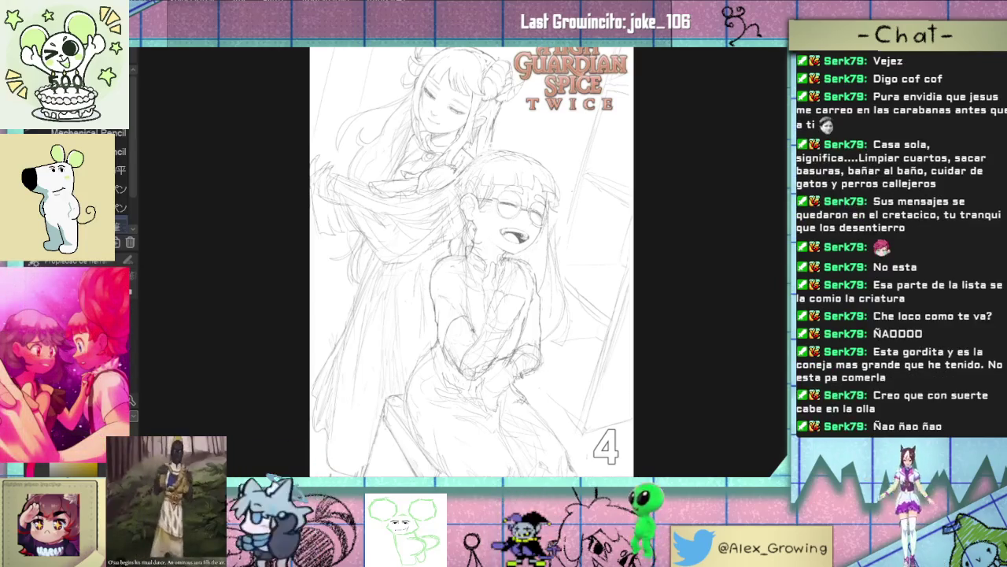
pyautogui.press('b')
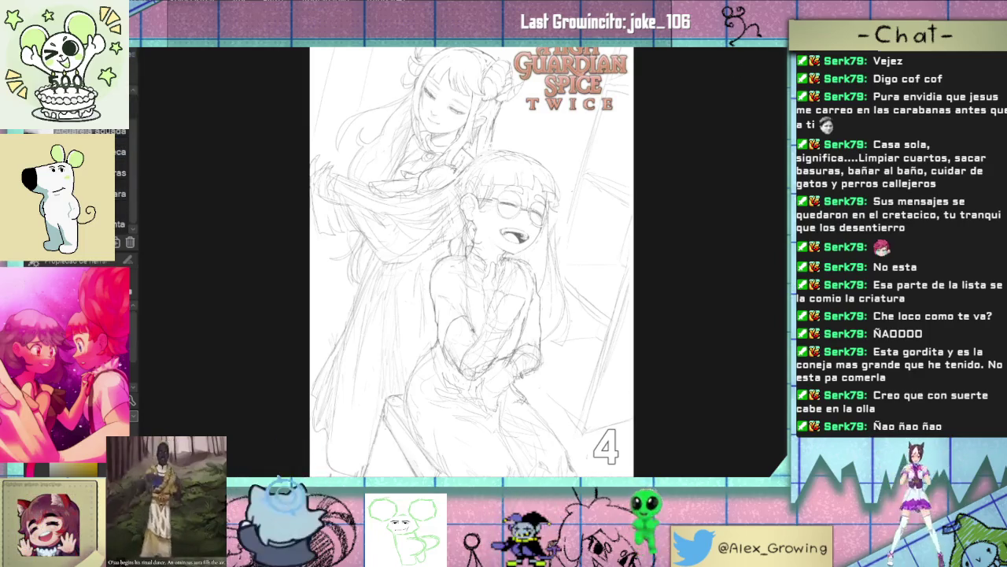
# Step: Bring up the palettes showing the downloaded brush materials library
pyautogui.press('Tab')
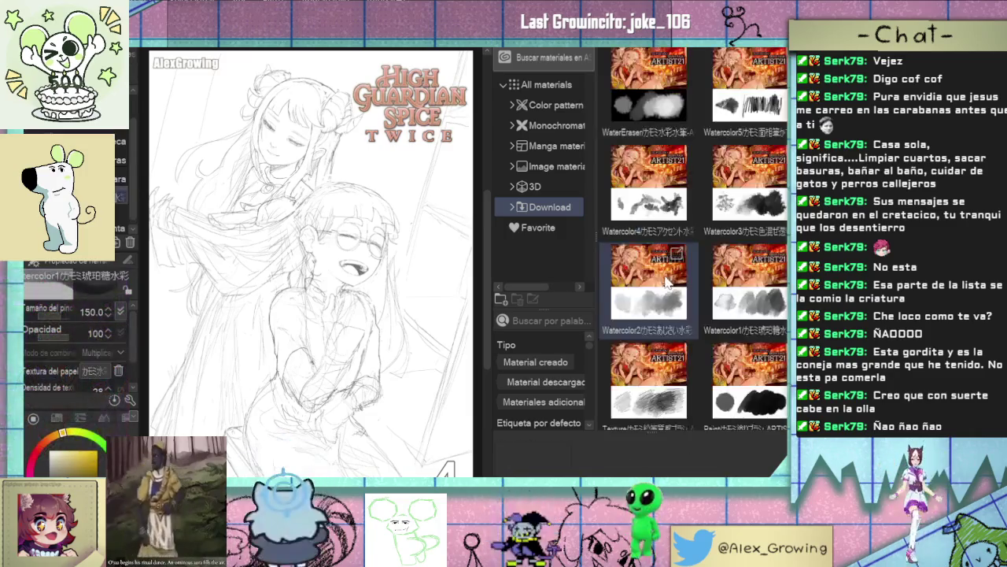
# Step: Choose the Watercolor2 brush and scroll through the downloaded materials
pyautogui.click(667, 283)
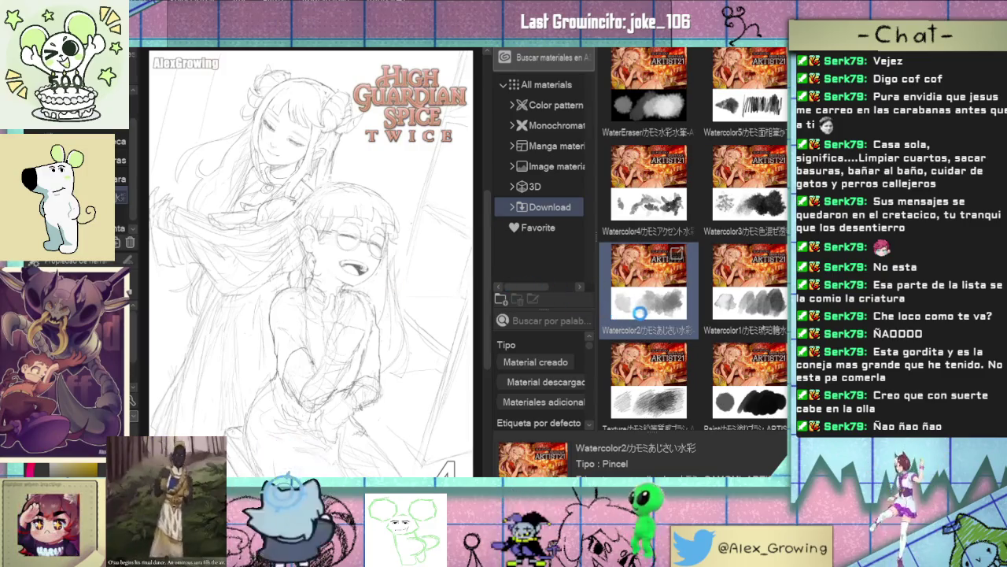
pyautogui.scroll(-1, 640, 315)
pyautogui.scroll(-2, 640, 317)
pyautogui.scroll(-1, 640, 318)
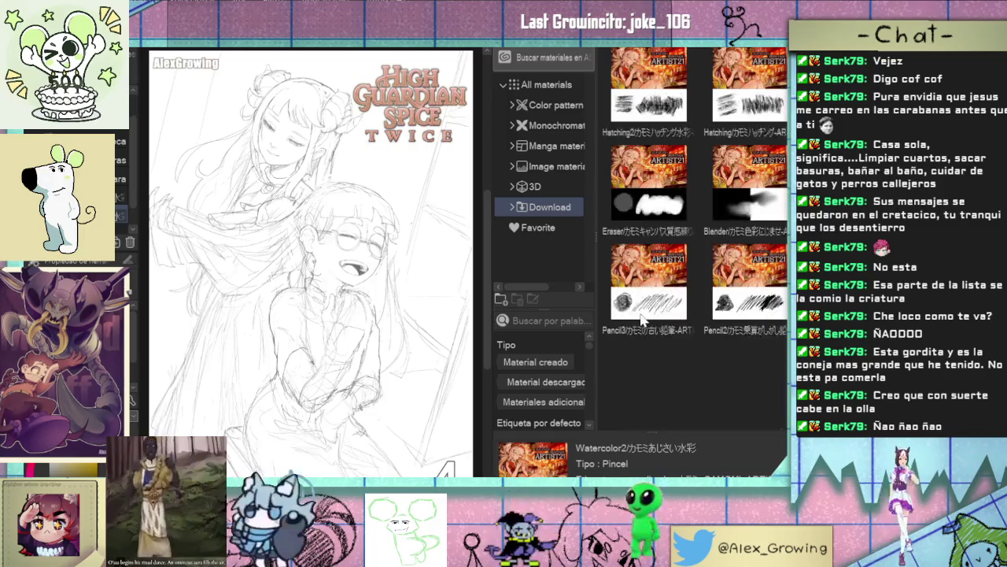
pyautogui.scroll(-1, 641, 317)
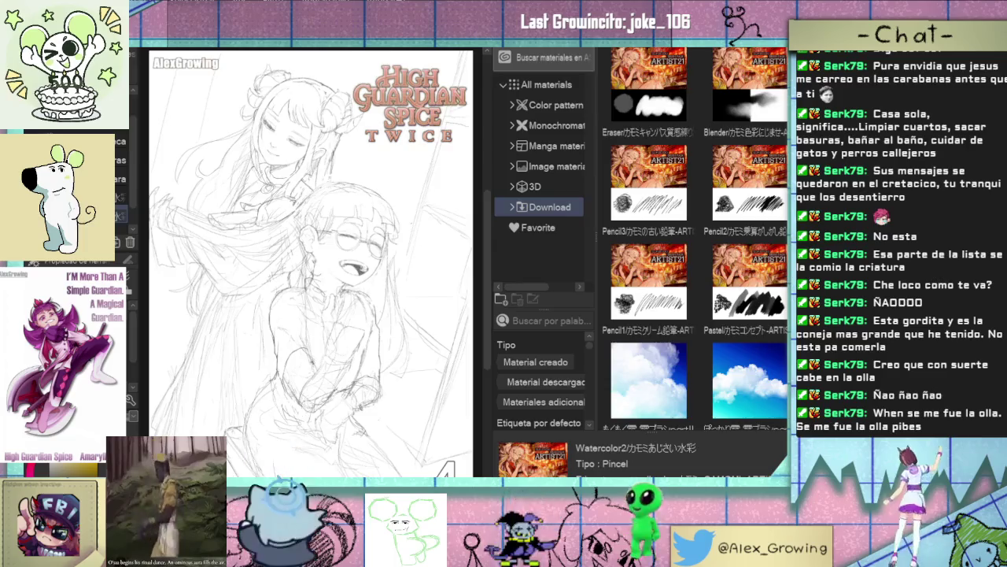
# Step: Hide the side palettes so the canvas fills the workspace
pyautogui.press('Tab')
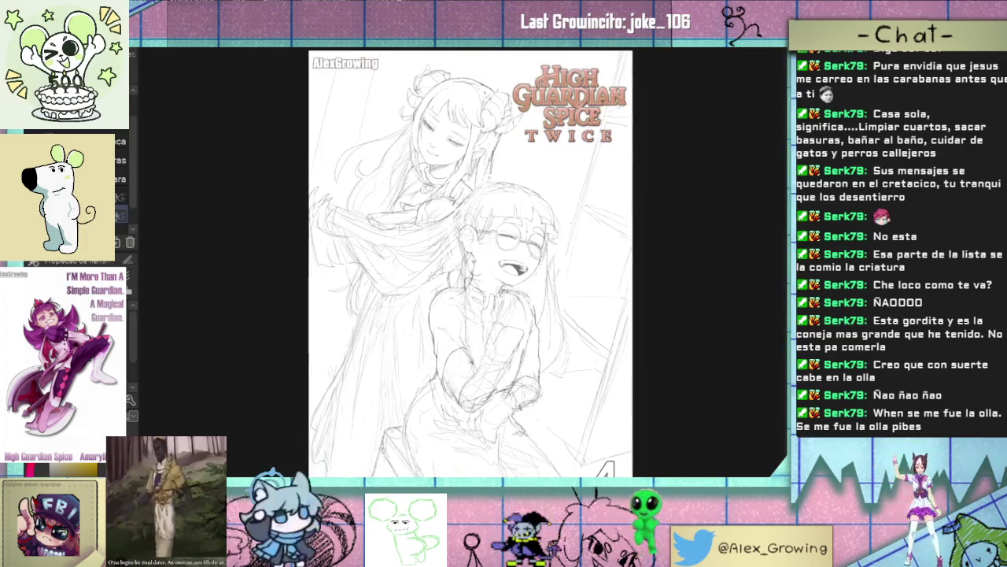
pyautogui.press('Tab')
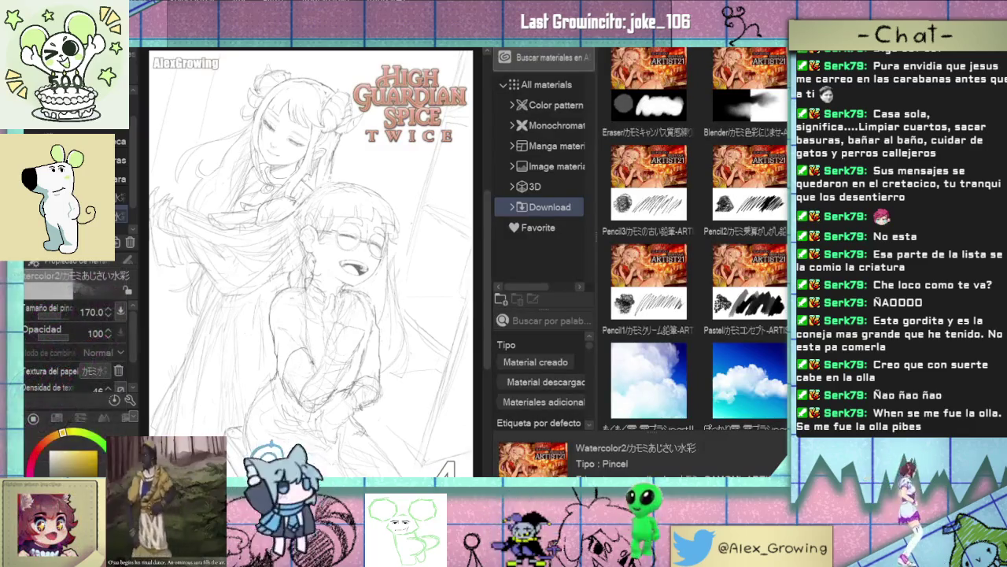
pyautogui.press('Tab')
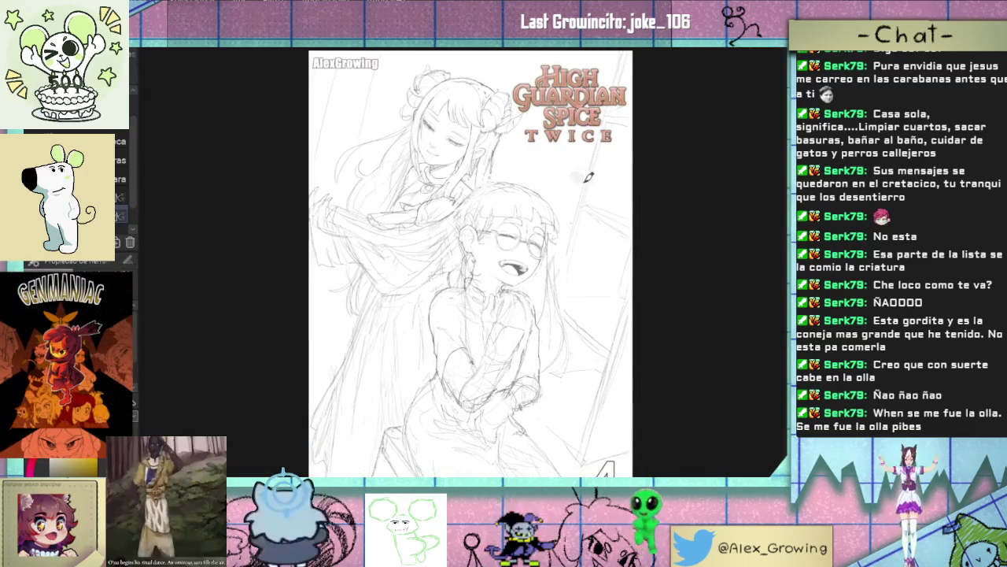
# Step: Try a watercolor test stroke down the taller girl's neck, undo it, and zoom back out
pyautogui.scroll(3, 551, 236)
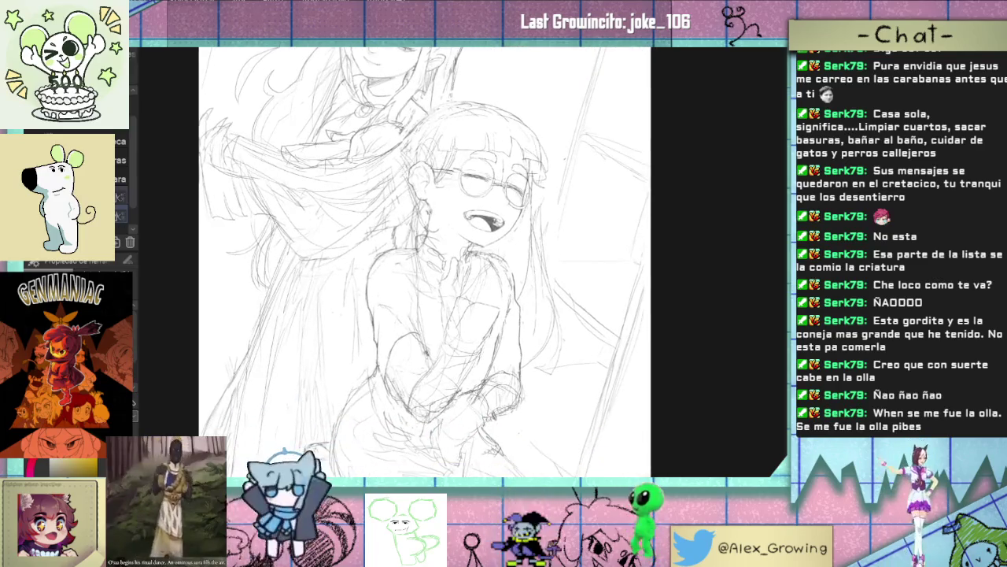
pyautogui.moveTo(449, 224); pyautogui.dragTo(472, 346)
pyautogui.scroll(2, 443, 306)
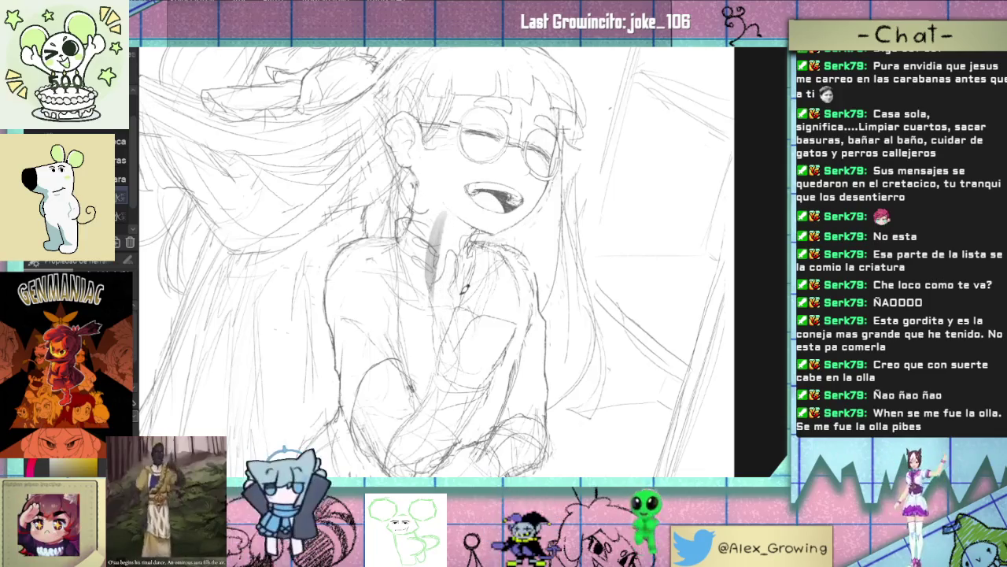
pyautogui.hotkey('ctrl', 'z')
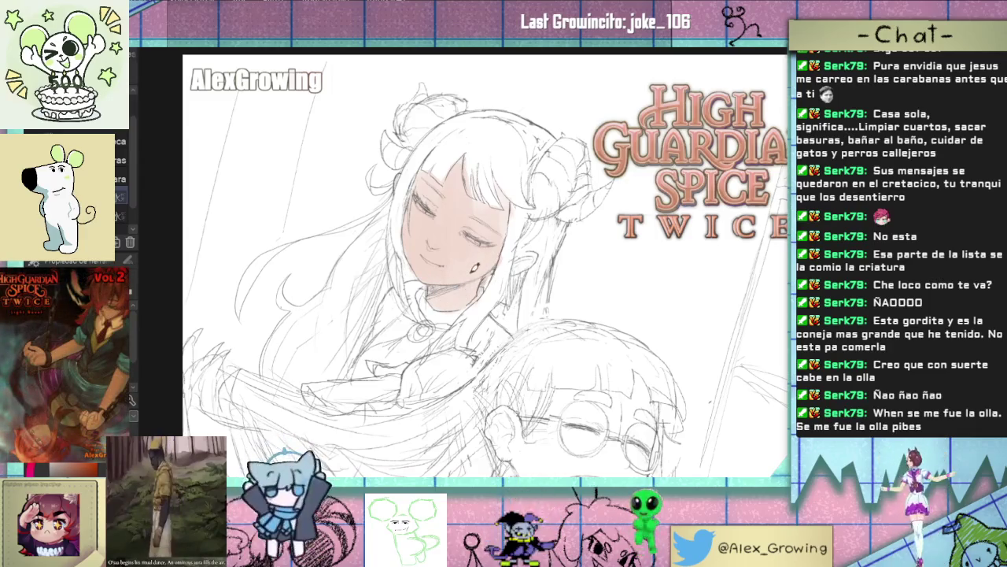
pyautogui.scroll(-2, 507, 269)
pyautogui.scroll(3, 483, 168)
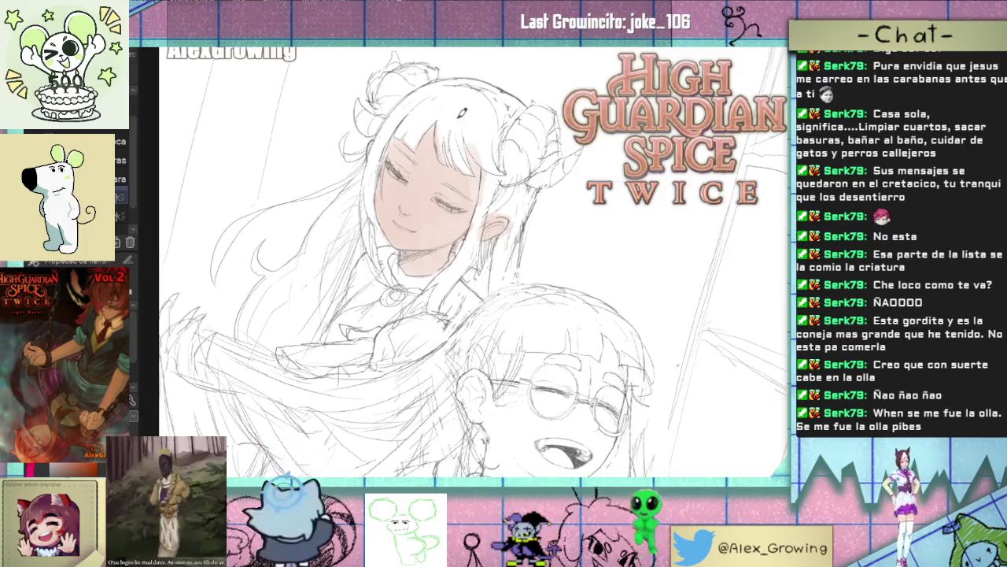
pyautogui.scroll(-1, 377, 145)
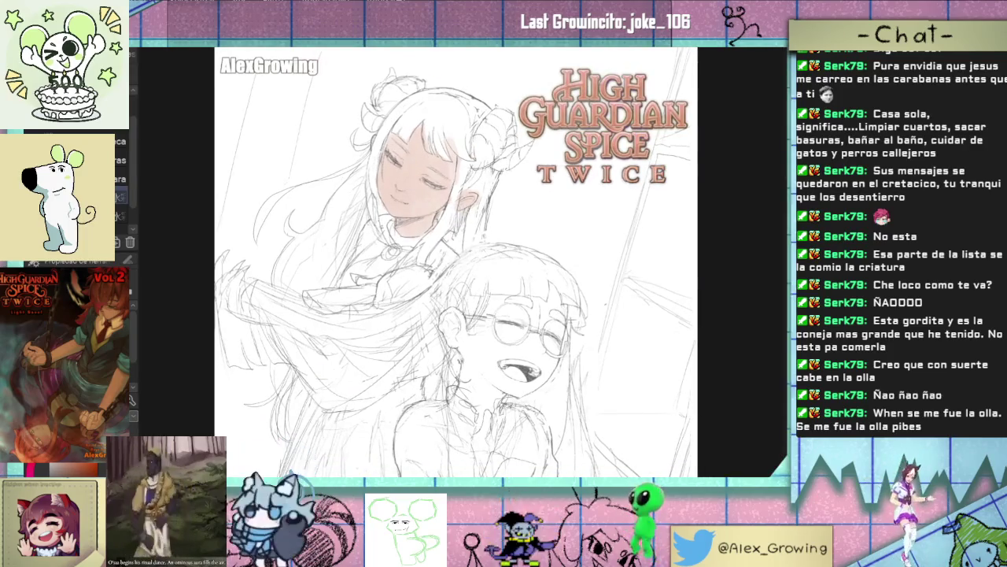
pyautogui.moveTo(570, 241)
pyautogui.mouseDown()
pyautogui.moveTo(520, 148)
pyautogui.moveTo(506, 206)
pyautogui.mouseUp()
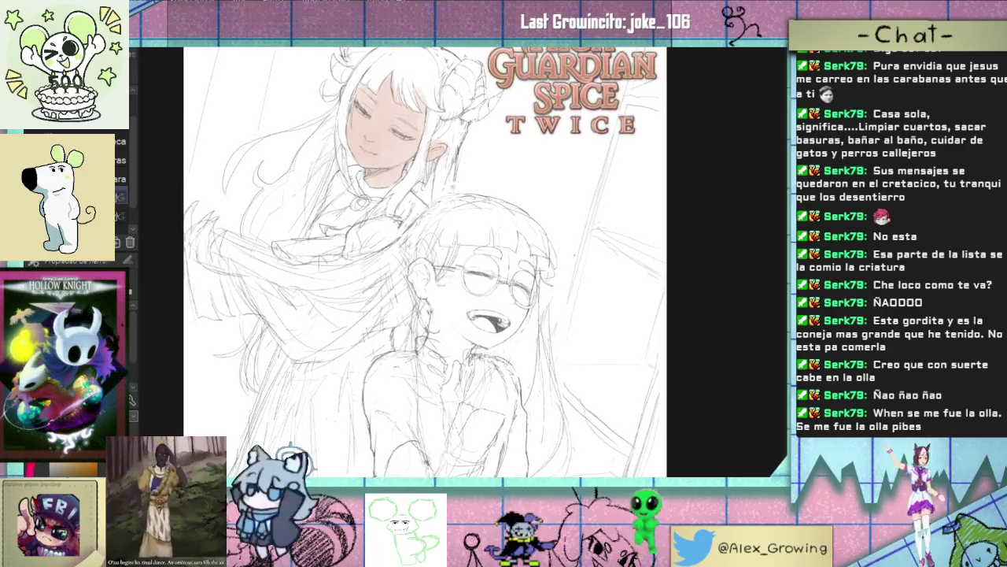
pyautogui.scroll(-2, 470, 265)
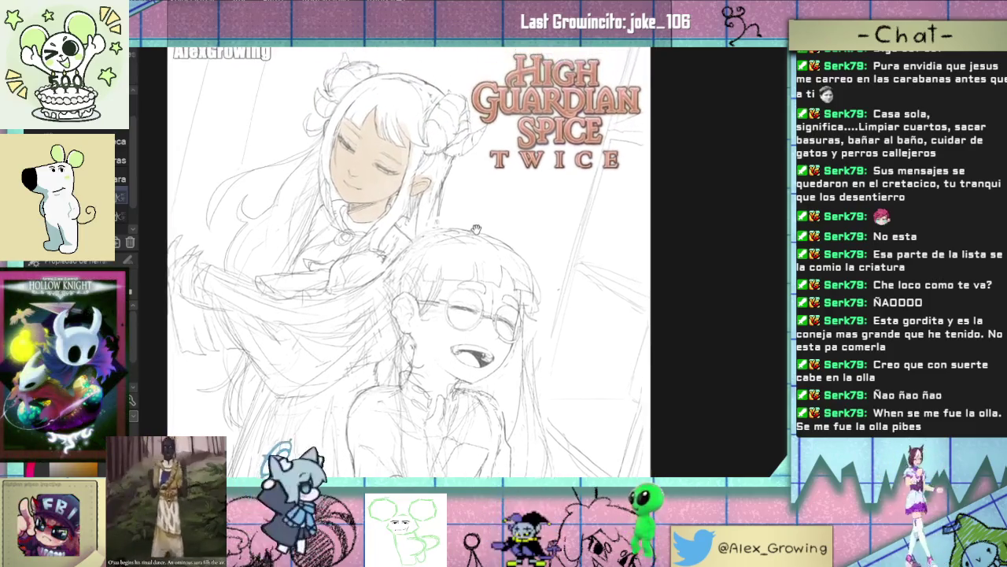
pyautogui.scroll(-1, 470, 264)
pyautogui.scroll(-1, 470, 265)
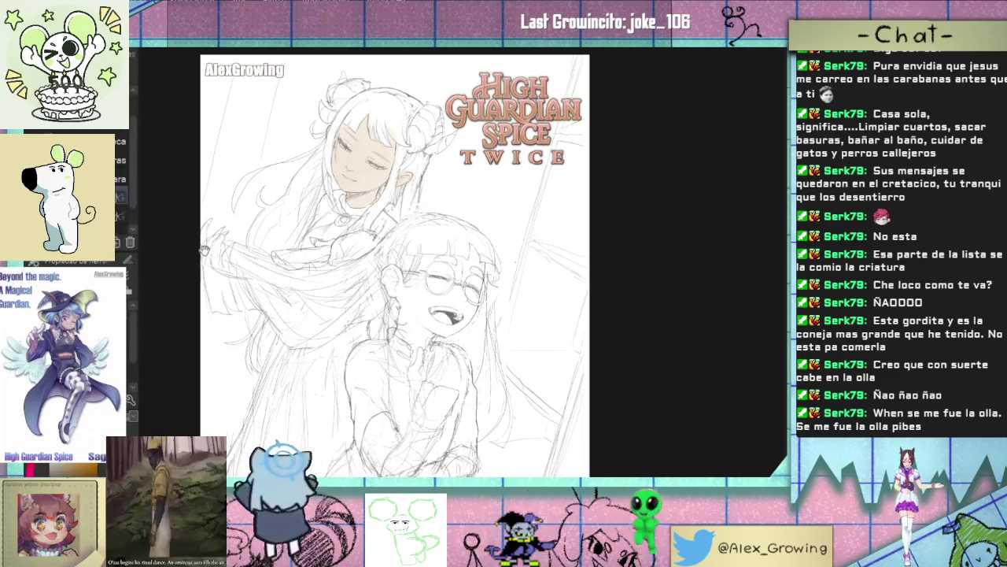
pyautogui.scroll(2, 367, 252)
pyautogui.scroll(2, 367, 252)
# Step: Paint beige skin across the glasses girl's face and mouth, redoing two discarded strokes
pyautogui.moveTo(440, 283)
pyautogui.mouseDown()
pyautogui.moveTo(425, 370)
pyautogui.moveTo(450, 313)
pyautogui.mouseUp()
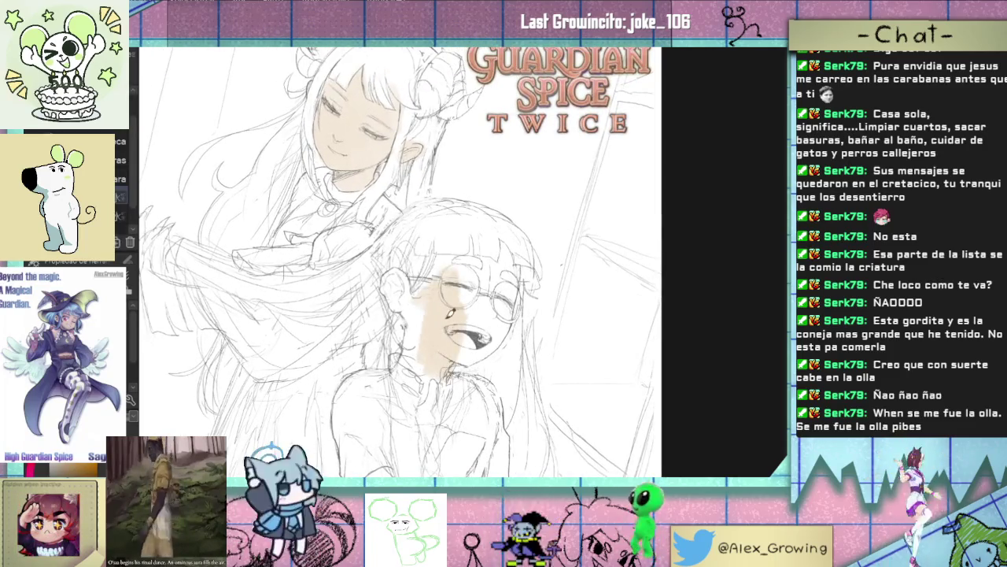
pyautogui.hotkey('ctrl', 'z')
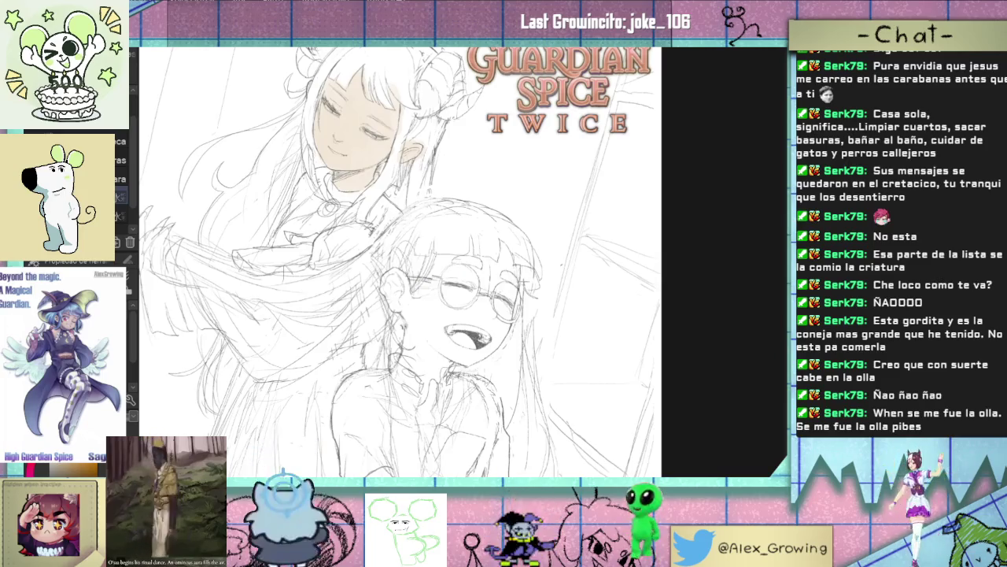
pyautogui.moveTo(425, 291)
pyautogui.mouseDown()
pyautogui.moveTo(437, 342)
pyautogui.moveTo(464, 355)
pyautogui.moveTo(425, 323)
pyautogui.mouseUp()
pyautogui.hotkey('ctrl', 'z')
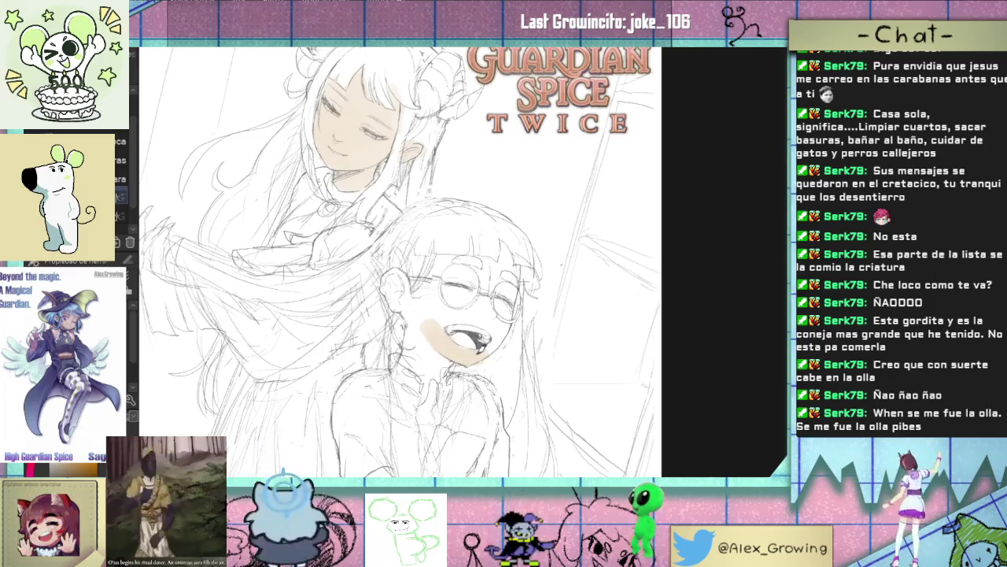
pyautogui.moveTo(487, 350)
pyautogui.mouseDown()
pyautogui.moveTo(500, 334)
pyautogui.moveTo(496, 346)
pyautogui.mouseUp()
pyautogui.moveTo(477, 311)
pyautogui.mouseDown()
pyautogui.moveTo(484, 318)
pyautogui.moveTo(418, 313)
pyautogui.moveTo(401, 281)
pyautogui.moveTo(397, 303)
pyautogui.moveTo(414, 313)
pyautogui.moveTo(417, 359)
pyautogui.moveTo(442, 347)
pyautogui.mouseUp()
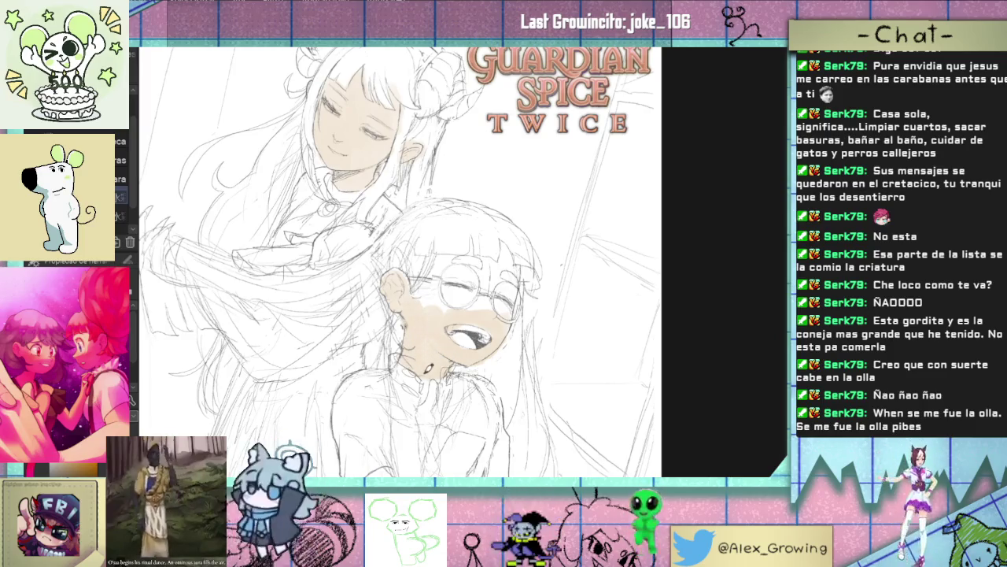
# Step: Extend the beige skin tone over her neck, chest and eye area
pyautogui.moveTo(448, 350); pyautogui.dragTo(432, 275)
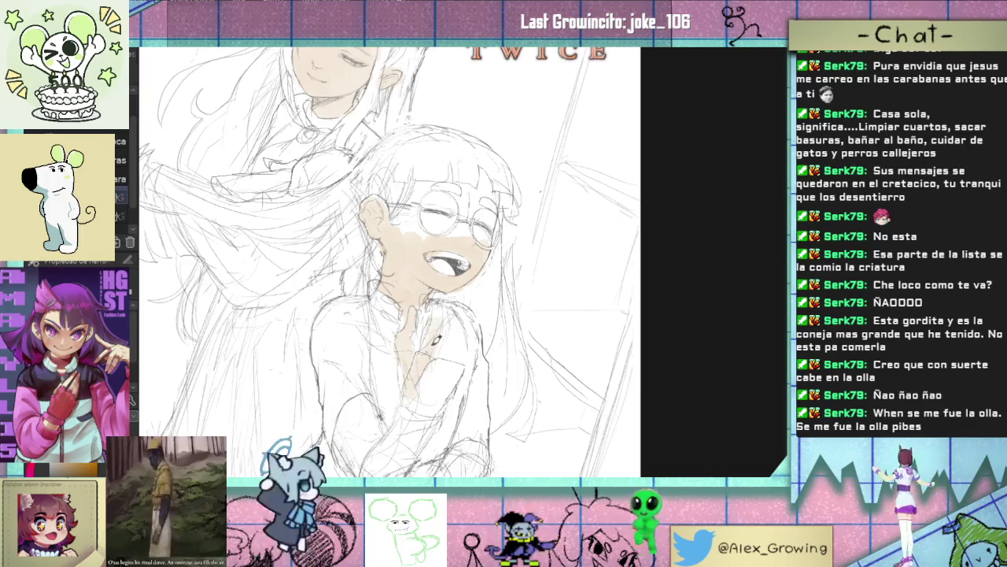
pyautogui.moveTo(439, 331)
pyautogui.mouseDown()
pyautogui.moveTo(455, 322)
pyautogui.moveTo(444, 361)
pyautogui.moveTo(456, 373)
pyautogui.moveTo(437, 398)
pyautogui.moveTo(443, 386)
pyautogui.mouseUp()
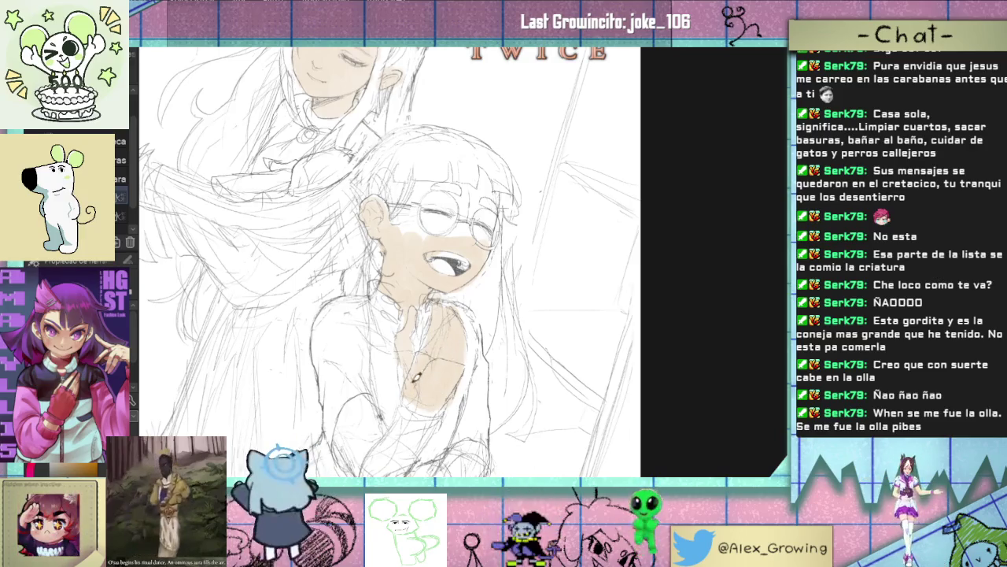
pyautogui.scroll(2, 468, 363)
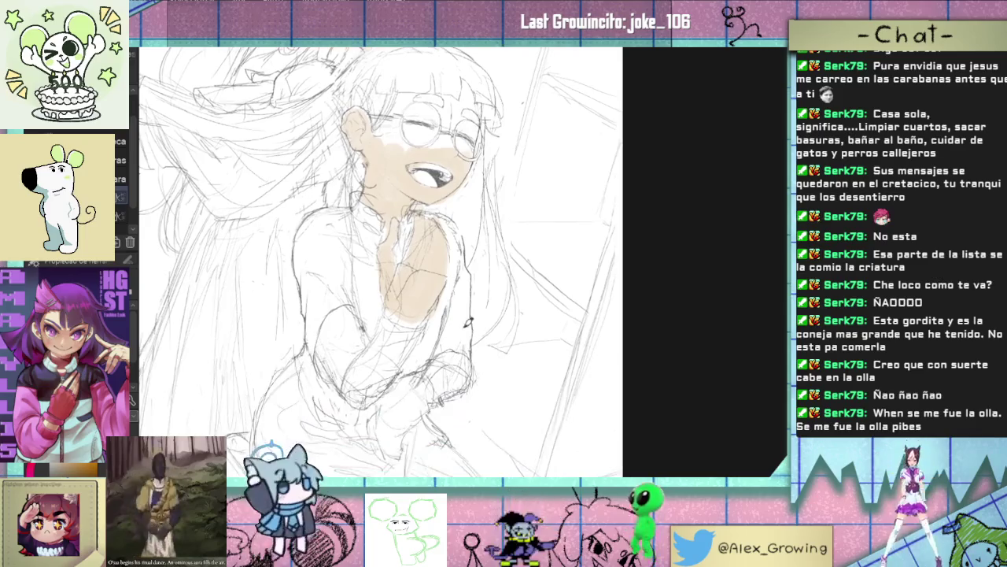
pyautogui.scroll(-3, 467, 363)
pyautogui.moveTo(467, 363); pyautogui.dragTo(456, 395)
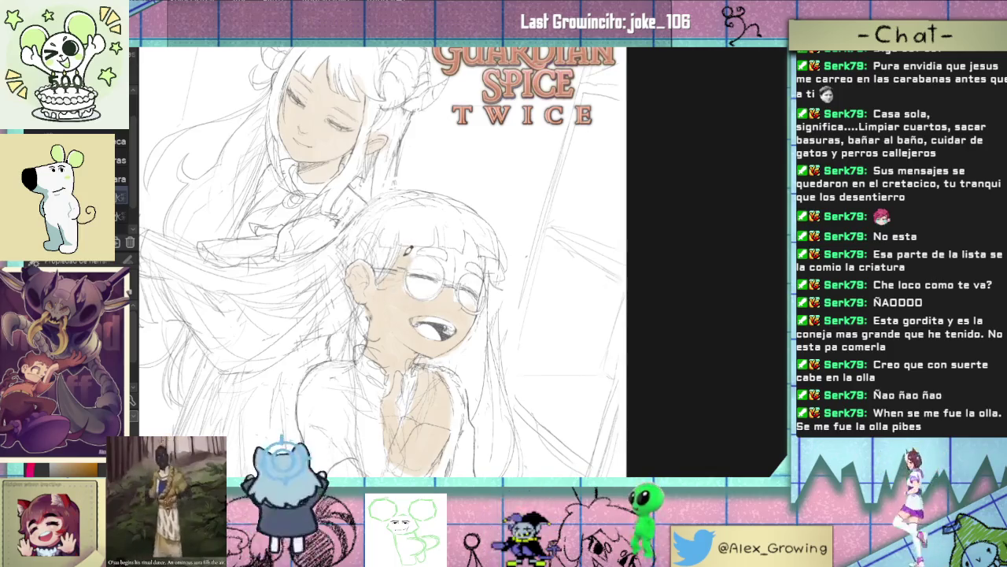
pyautogui.moveTo(452, 282)
pyautogui.mouseDown()
pyautogui.moveTo(417, 276)
pyautogui.moveTo(440, 260)
pyautogui.moveTo(464, 299)
pyautogui.moveTo(445, 259)
pyautogui.mouseUp()
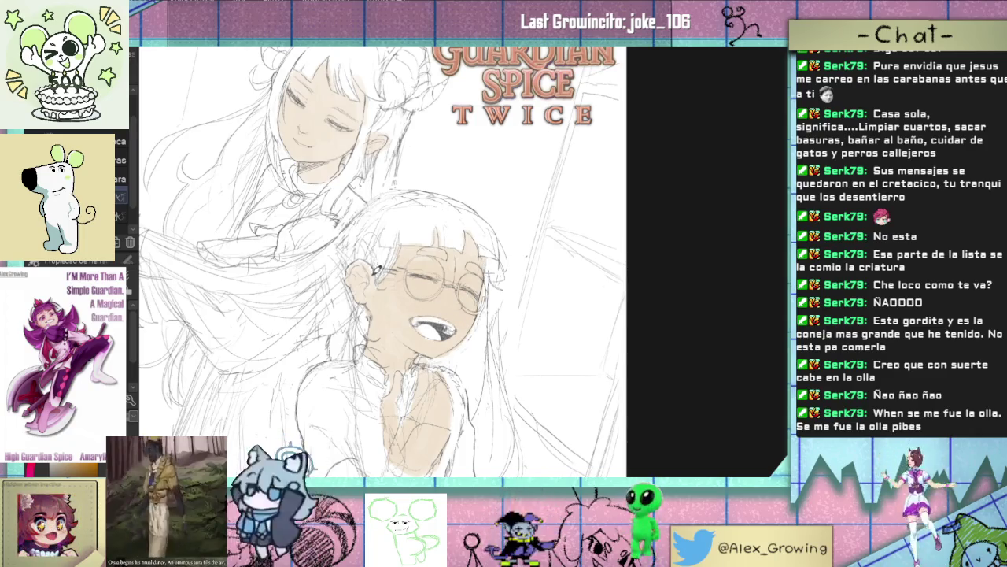
# Step: Zoom in and brush beige watercolor over the taller girl's hand near the girls' chins
pyautogui.scroll(-3, 494, 285)
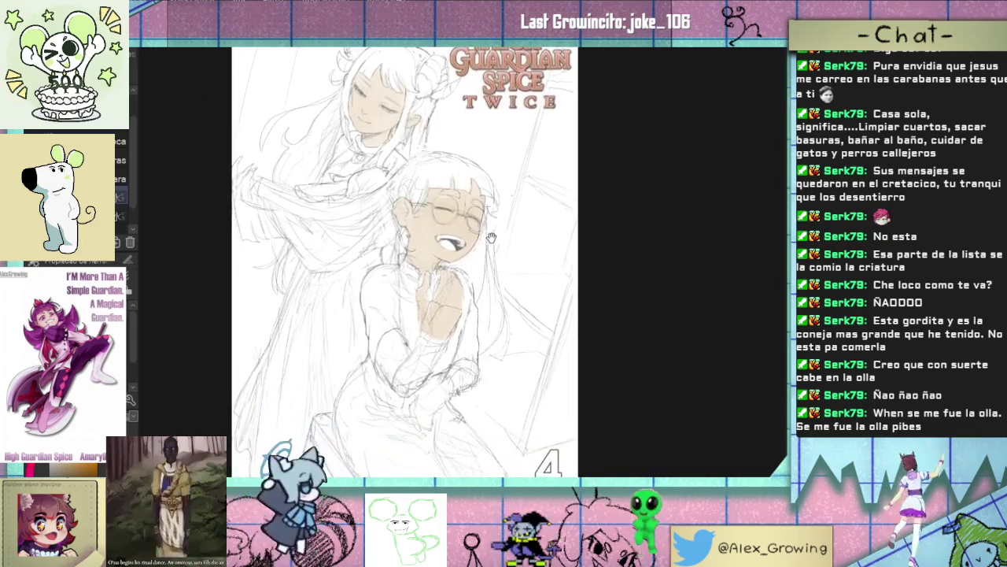
pyautogui.scroll(2, 485, 303)
pyautogui.scroll(1, 486, 303)
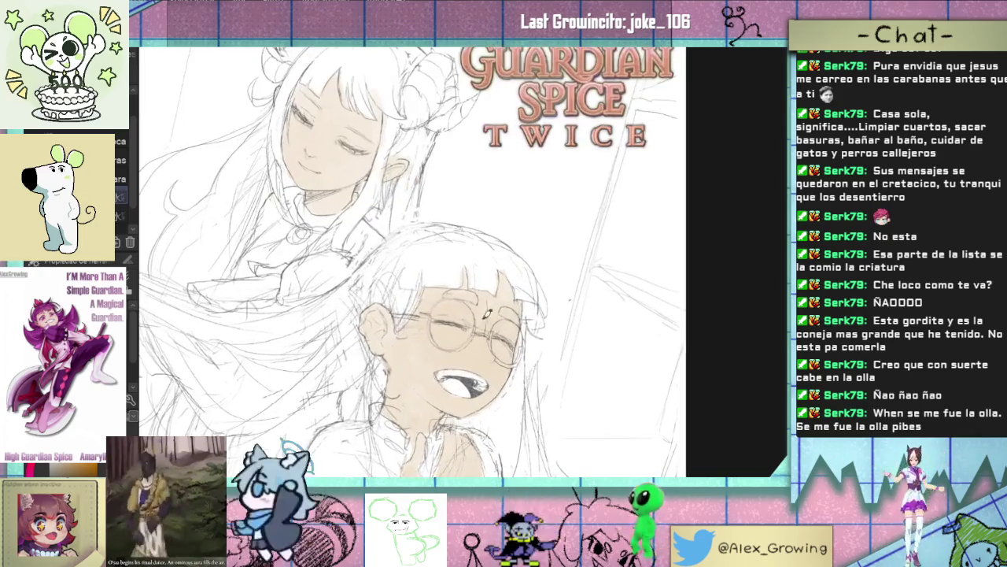
pyautogui.scroll(-1, 540, 275)
pyautogui.scroll(1, 527, 264)
pyautogui.scroll(-1, 516, 252)
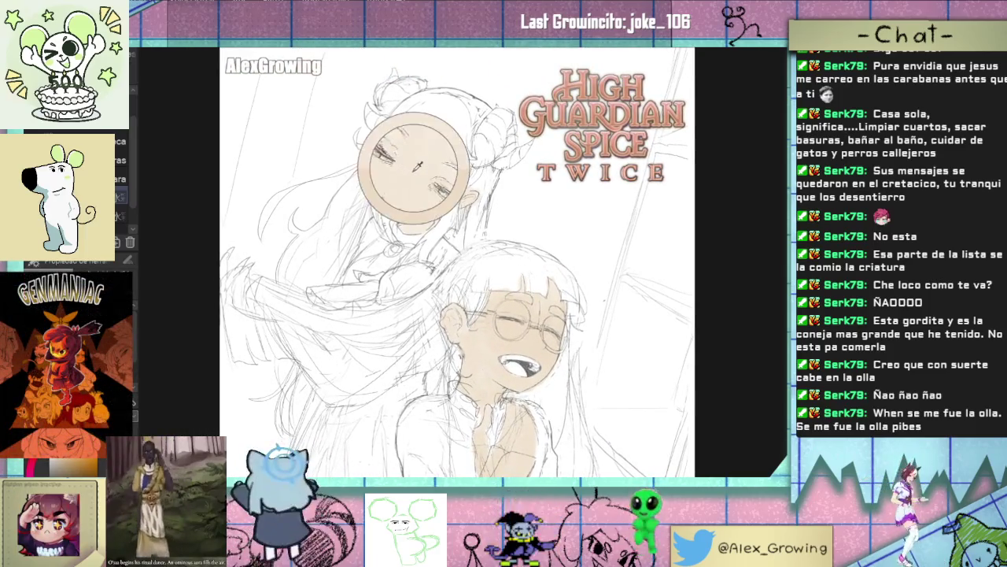
pyautogui.moveTo(405, 283); pyautogui.dragTo(414, 213)
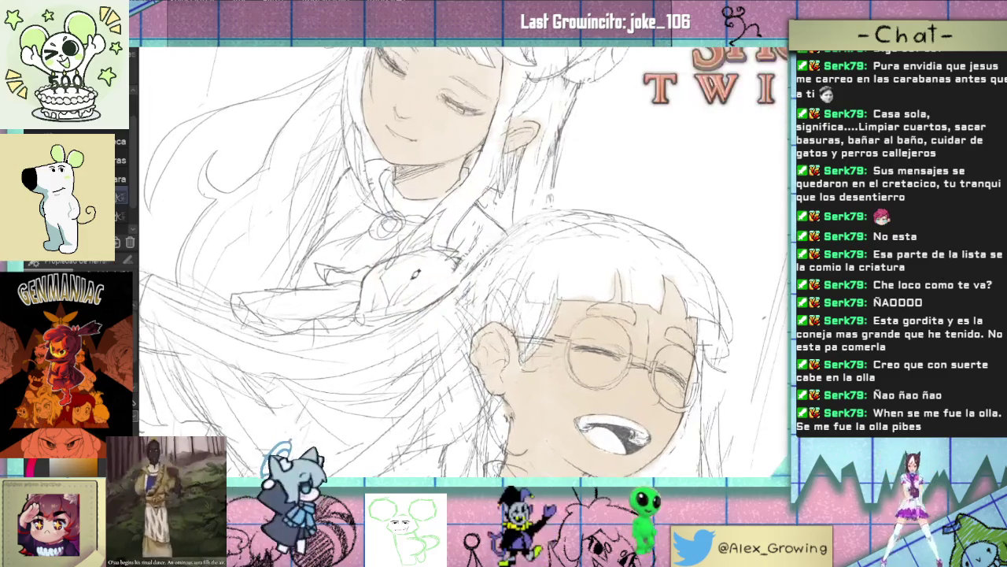
pyautogui.scroll(2, 405, 281)
pyautogui.moveTo(381, 277)
pyautogui.mouseDown()
pyautogui.moveTo(405, 299)
pyautogui.moveTo(453, 271)
pyautogui.moveTo(413, 256)
pyautogui.moveTo(426, 258)
pyautogui.mouseUp()
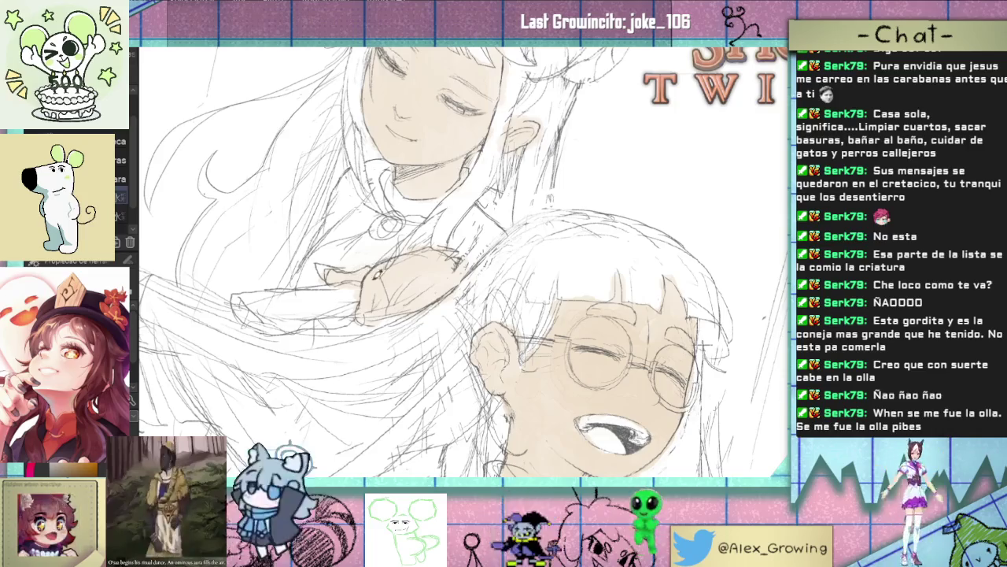
pyautogui.hotkey('ctrl', '0')
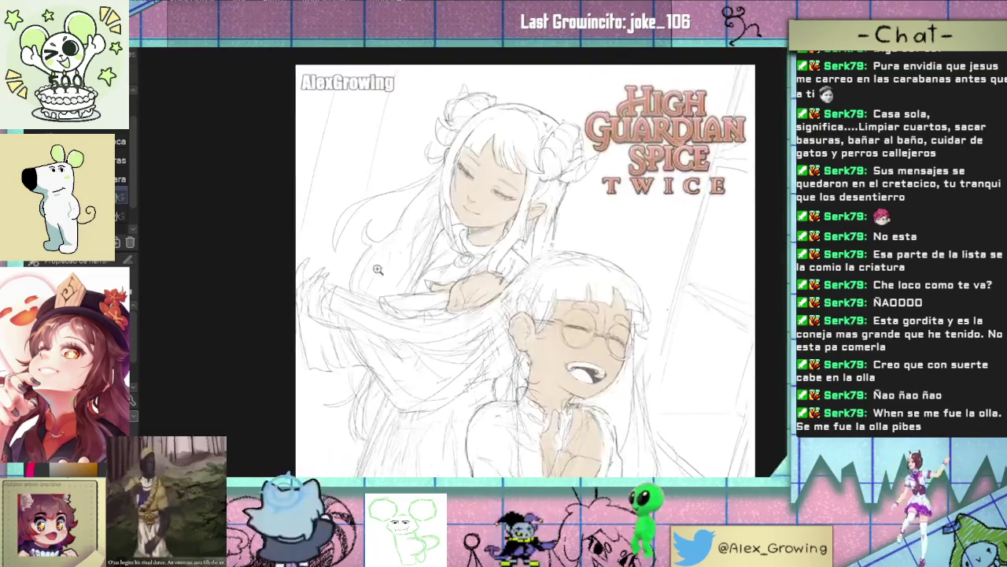
# Step: Paint beige skin over the taller girl's outstretched left hand and fist, then zoom out and reframe
pyautogui.scroll(3, 342, 316)
pyautogui.moveTo(343, 316)
pyautogui.mouseDown()
pyautogui.moveTo(362, 346)
pyautogui.moveTo(315, 288)
pyautogui.moveTo(299, 300)
pyautogui.moveTo(289, 252)
pyautogui.moveTo(307, 223)
pyautogui.moveTo(292, 268)
pyautogui.mouseUp()
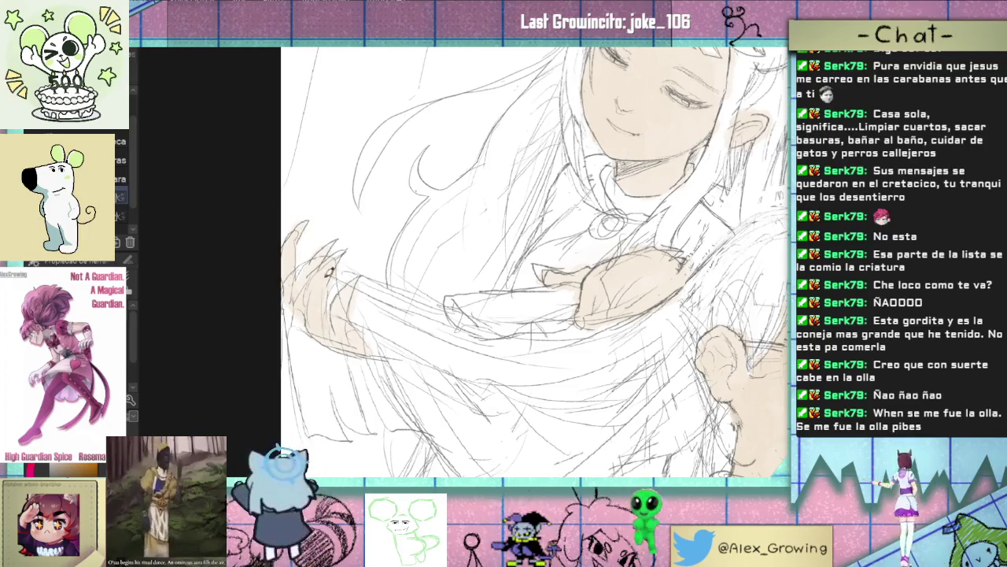
pyautogui.moveTo(343, 246); pyautogui.dragTo(351, 294)
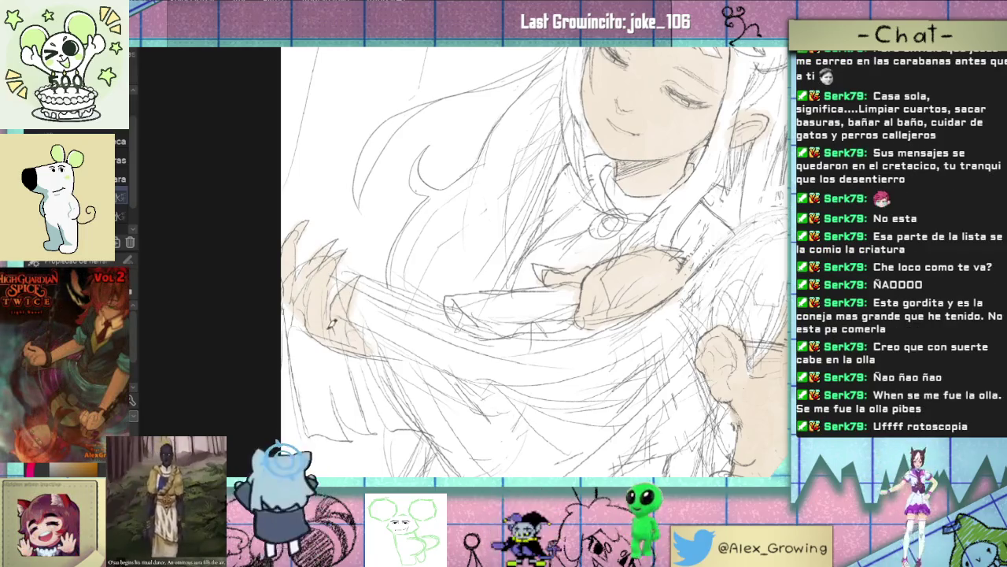
pyautogui.scroll(-5, 346, 307)
pyautogui.scroll(5, 347, 312)
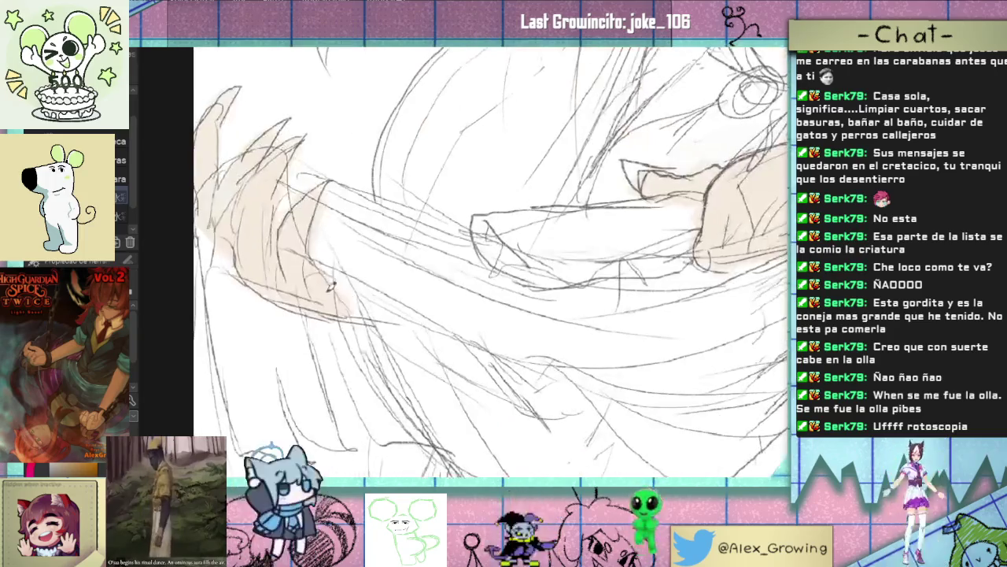
pyautogui.scroll(-5, 351, 310)
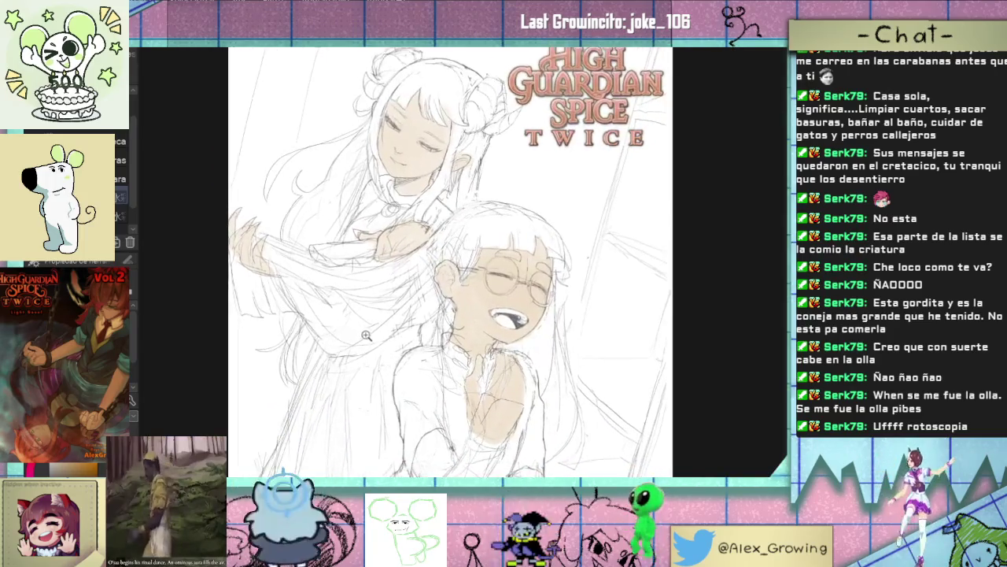
pyautogui.moveTo(359, 347); pyautogui.dragTo(340, 354)
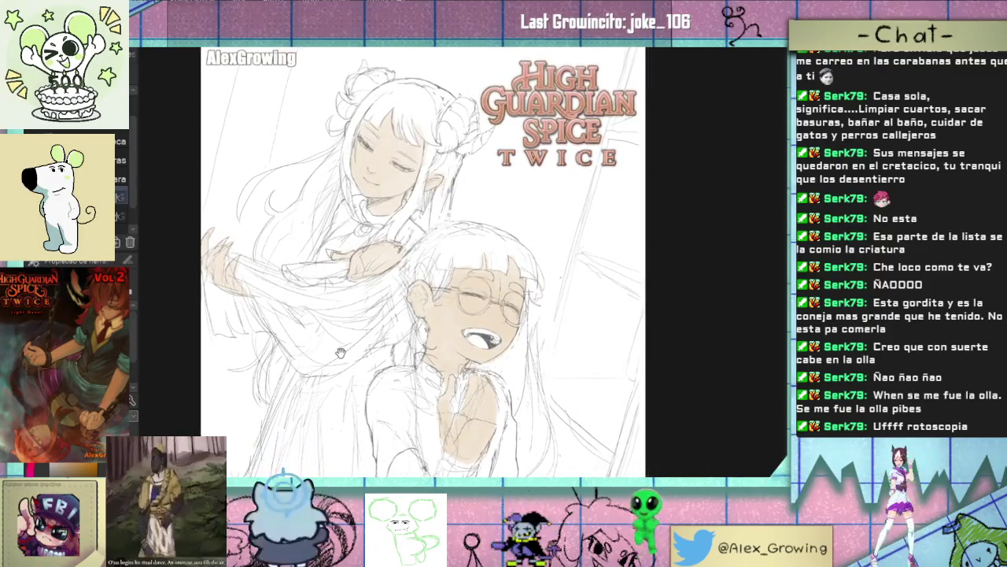
pyautogui.moveTo(340, 353); pyautogui.dragTo(342, 355)
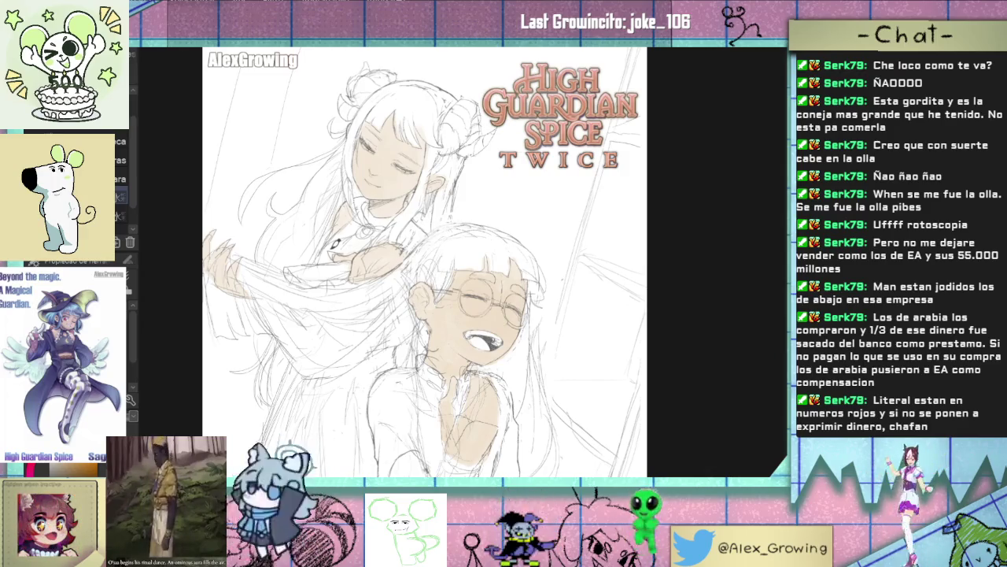
pyautogui.hotkey('ctrl', '+')
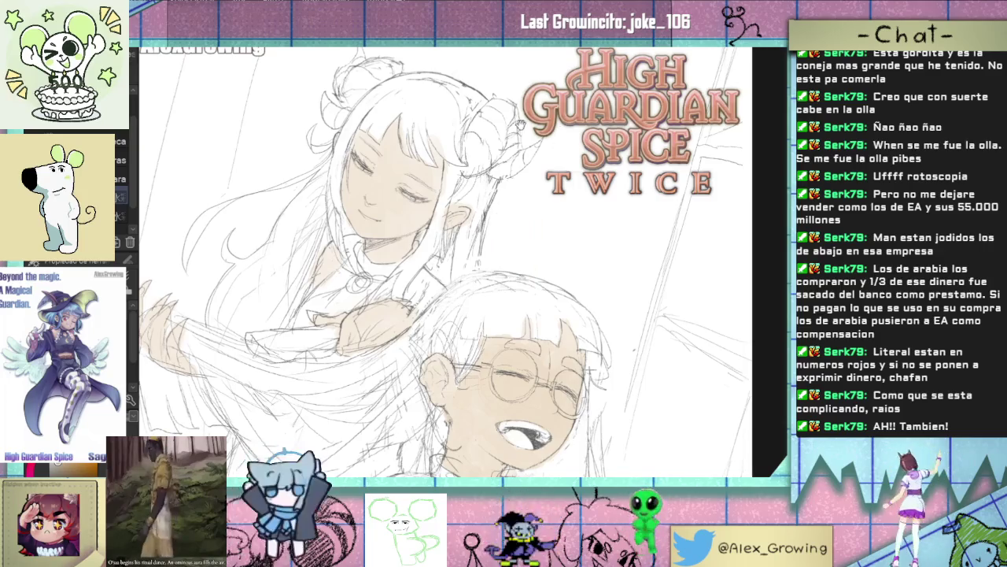
# Step: Pan and zoom until the upper girl's face fills the view, then undo the skin wash to compare
pyautogui.moveTo(448, 156); pyautogui.dragTo(495, 226)
pyautogui.scroll(1, 496, 227)
pyautogui.scroll(1, 497, 236)
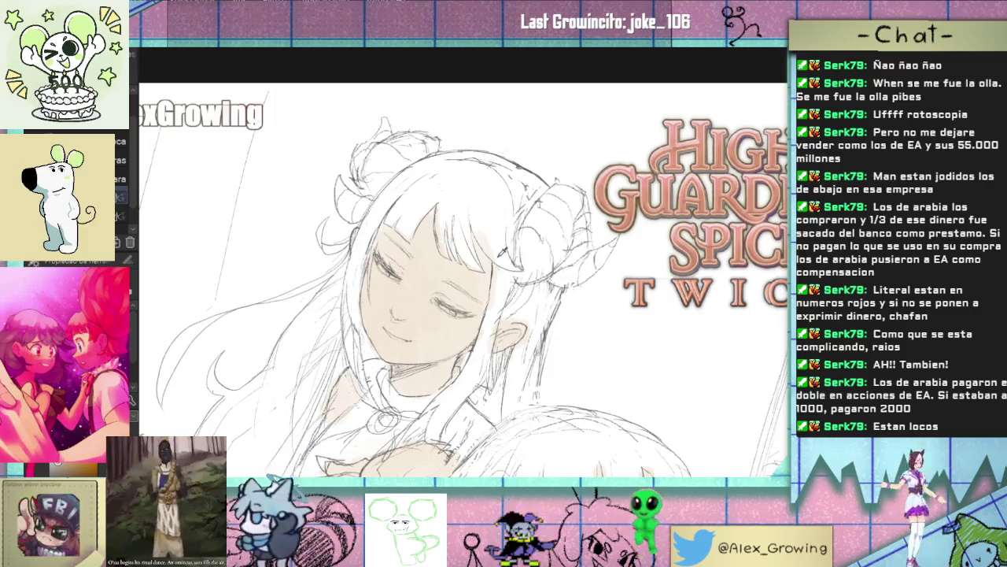
pyautogui.scroll(-2, 536, 216)
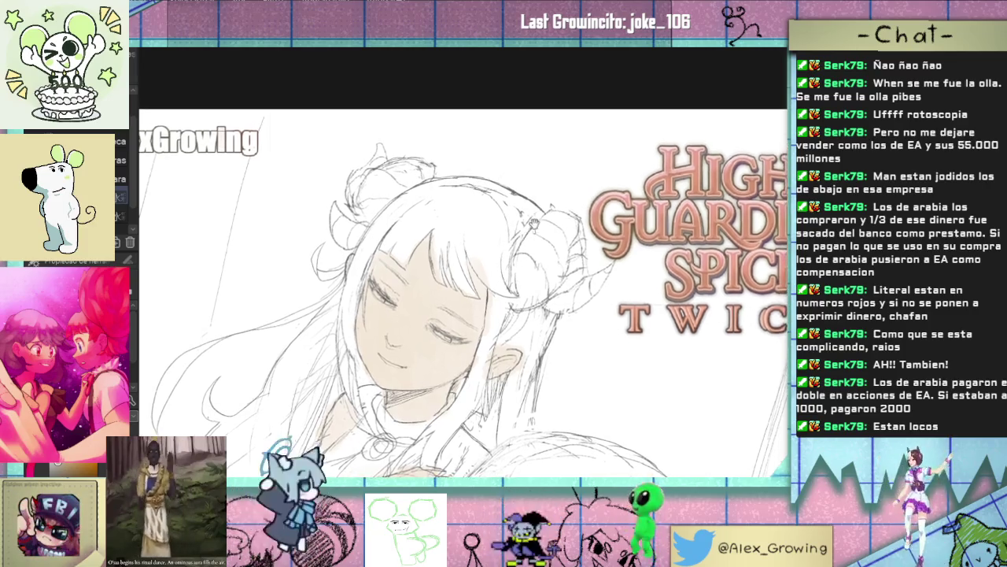
pyautogui.scroll(-2, 488, 217)
pyautogui.scroll(2, 488, 217)
pyautogui.scroll(2, 473, 181)
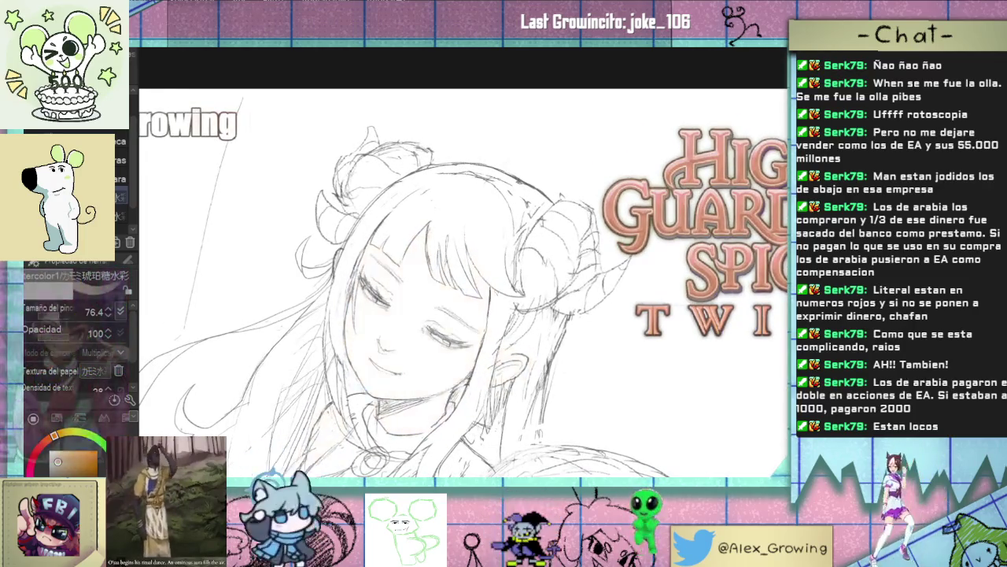
pyautogui.hotkey('ctrl', 'z')
# Step: Restore the skin wash, then paint purple down the upper girl's left hair strand
pyautogui.hotkey('ctrl', 'y')
pyautogui.hotkey('ctrl', 'z')
pyautogui.hotkey('ctrl', 'y')
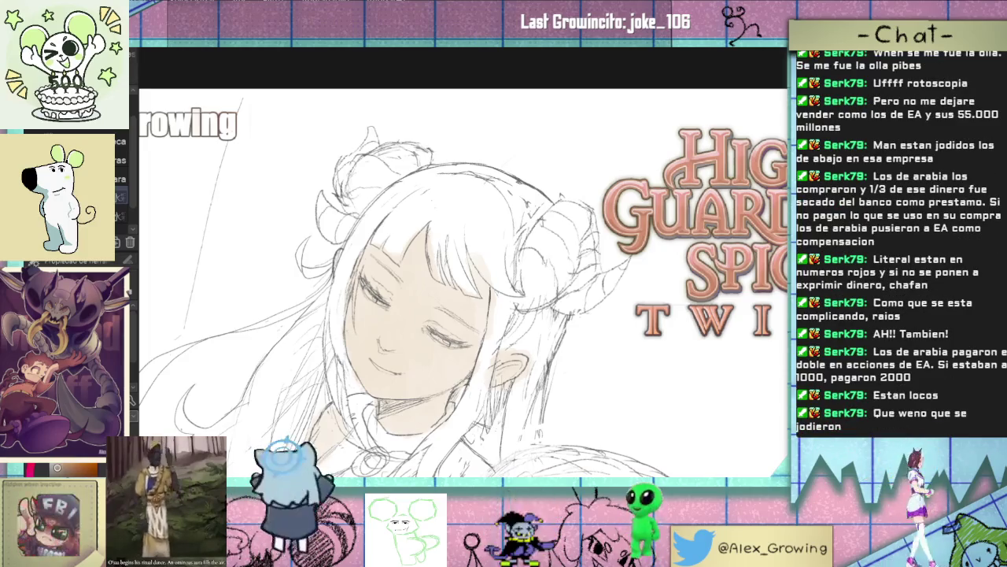
pyautogui.moveTo(390, 234)
pyautogui.mouseDown()
pyautogui.moveTo(403, 206)
pyautogui.moveTo(421, 213)
pyautogui.moveTo(394, 252)
pyautogui.moveTo(392, 228)
pyautogui.moveTo(410, 200)
pyautogui.moveTo(425, 204)
pyautogui.moveTo(394, 193)
pyautogui.moveTo(363, 244)
pyautogui.mouseUp()
pyautogui.moveTo(429, 173)
pyautogui.mouseDown()
pyautogui.moveTo(370, 217)
pyautogui.moveTo(355, 256)
pyautogui.mouseUp()
pyautogui.moveTo(370, 208)
pyautogui.mouseDown()
pyautogui.moveTo(338, 276)
pyautogui.moveTo(341, 332)
pyautogui.mouseUp()
pyautogui.moveTo(338, 285); pyautogui.dragTo(340, 340)
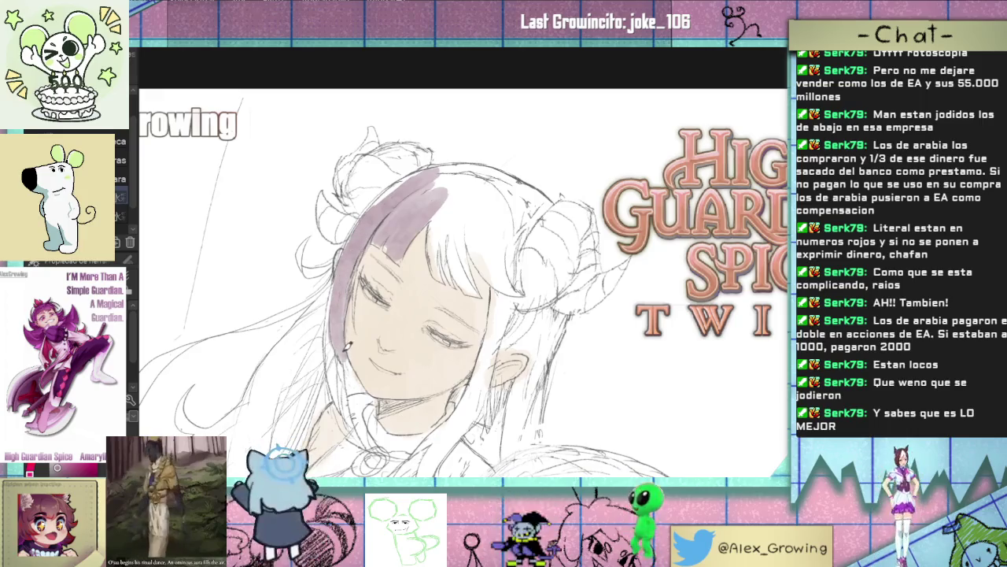
pyautogui.moveTo(335, 351); pyautogui.dragTo(337, 371)
pyautogui.moveTo(345, 323)
pyautogui.mouseDown()
pyautogui.moveTo(358, 379)
pyautogui.moveTo(340, 387)
pyautogui.moveTo(351, 424)
pyautogui.mouseUp()
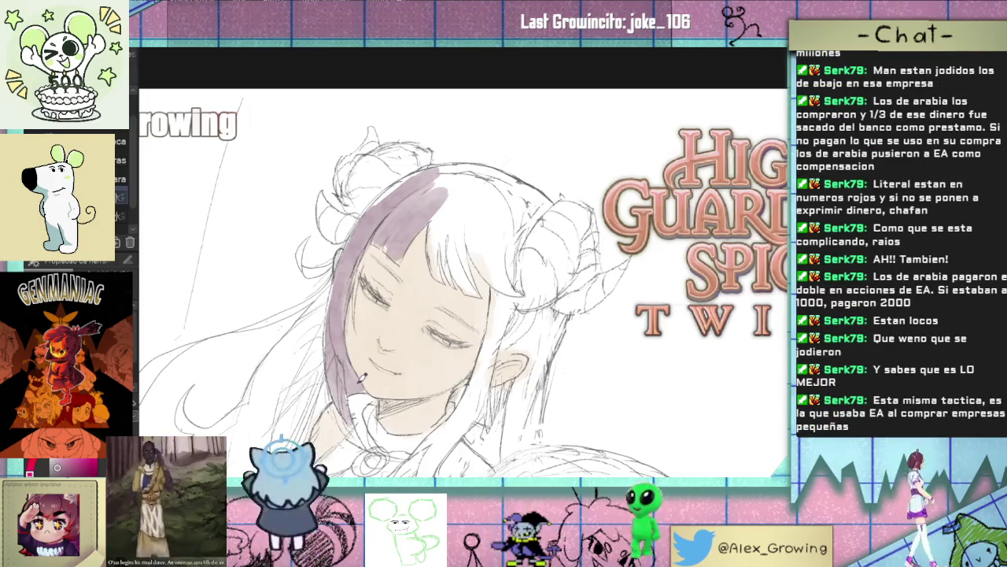
# Step: Spread purple across the top of the hair and over the right side to its edge
pyautogui.moveTo(378, 206)
pyautogui.mouseDown()
pyautogui.moveTo(403, 184)
pyautogui.moveTo(464, 169)
pyautogui.moveTo(441, 227)
pyautogui.moveTo(454, 270)
pyautogui.mouseUp()
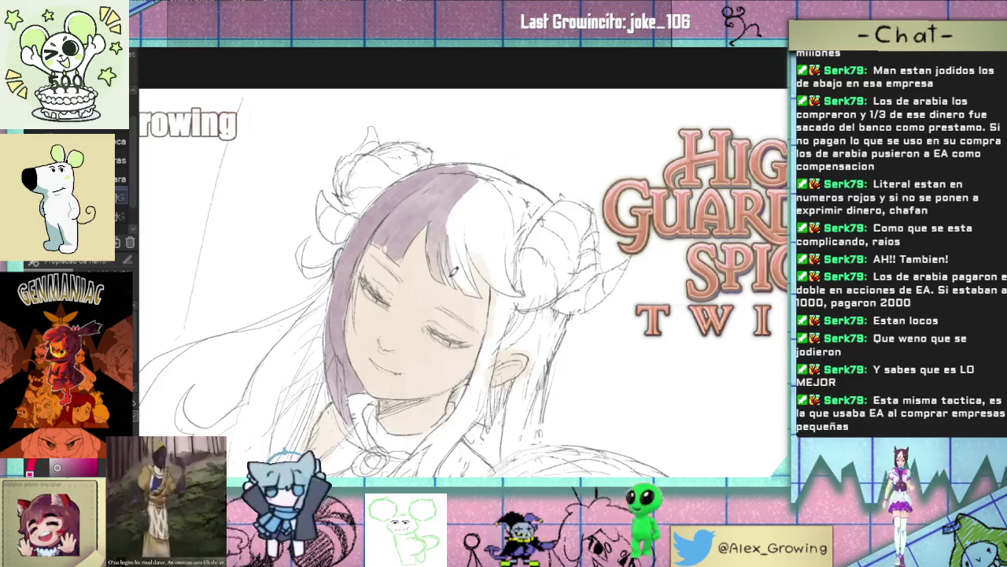
pyautogui.moveTo(456, 197)
pyautogui.mouseDown()
pyautogui.moveTo(459, 265)
pyautogui.moveTo(476, 292)
pyautogui.moveTo(460, 232)
pyautogui.mouseUp()
pyautogui.moveTo(464, 275); pyautogui.dragTo(455, 201)
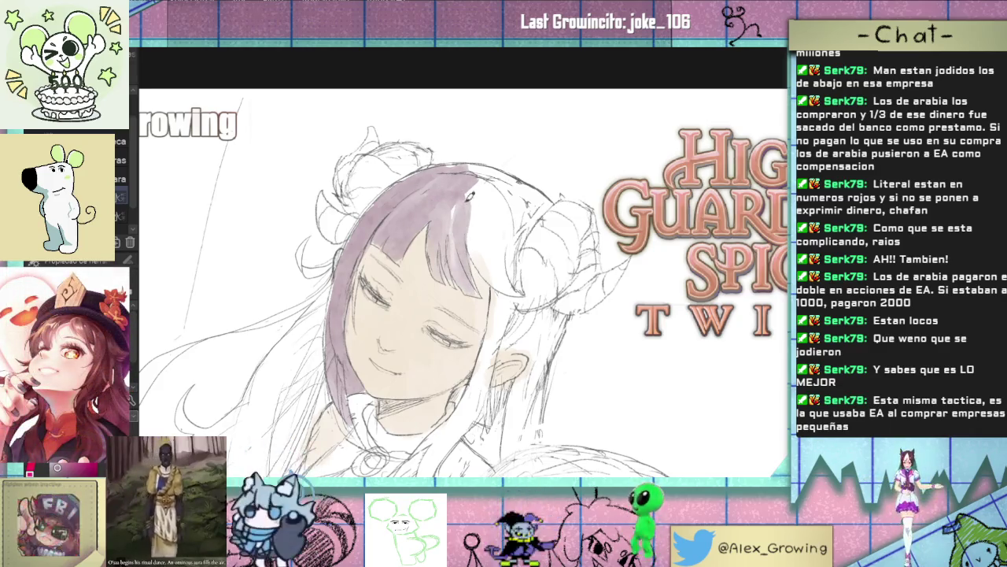
pyautogui.moveTo(464, 271)
pyautogui.mouseDown()
pyautogui.moveTo(472, 189)
pyautogui.moveTo(482, 238)
pyautogui.moveTo(504, 274)
pyautogui.mouseUp()
pyautogui.moveTo(489, 238); pyautogui.dragTo(516, 283)
pyautogui.moveTo(481, 233)
pyautogui.mouseDown()
pyautogui.moveTo(511, 289)
pyautogui.moveTo(491, 211)
pyautogui.mouseUp()
pyautogui.moveTo(497, 251)
pyautogui.mouseDown()
pyautogui.moveTo(504, 197)
pyautogui.moveTo(510, 276)
pyautogui.moveTo(496, 177)
pyautogui.moveTo(466, 158)
pyautogui.moveTo(519, 208)
pyautogui.moveTo(526, 237)
pyautogui.mouseUp()
pyautogui.moveTo(536, 196); pyautogui.dragTo(512, 250)
pyautogui.moveTo(549, 190); pyautogui.dragTo(549, 195)
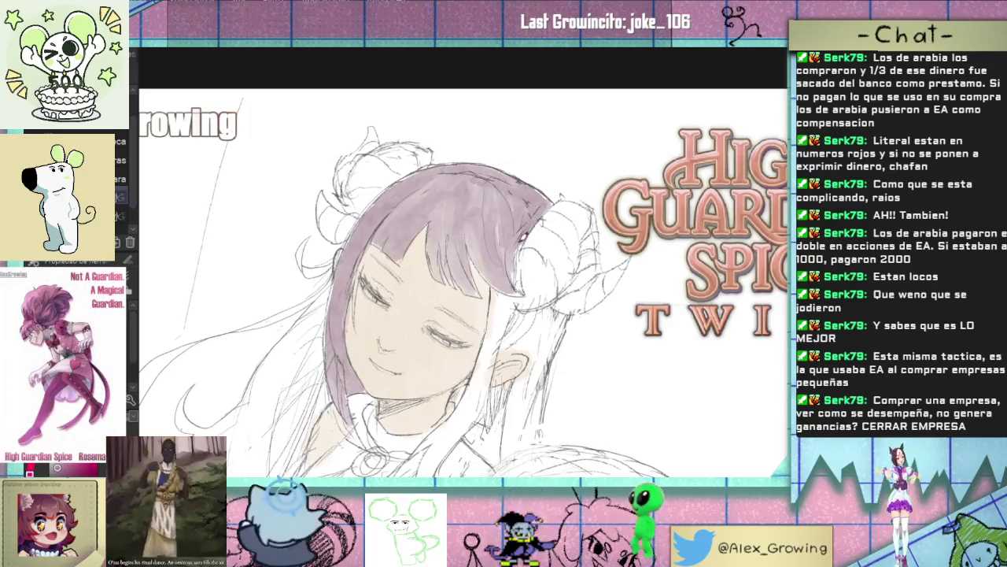
pyautogui.moveTo(510, 283); pyautogui.dragTo(520, 253)
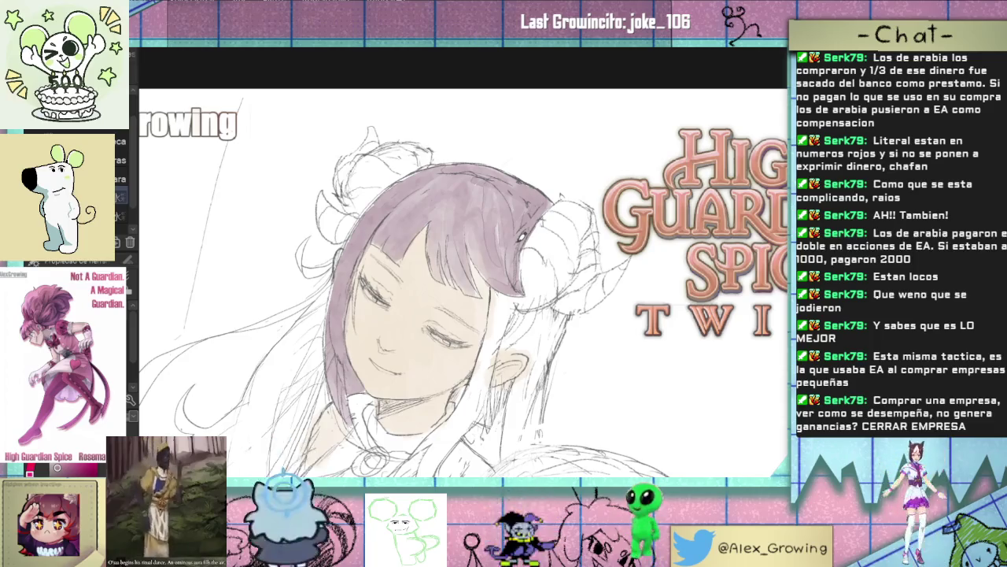
# Step: Add darker purple shading strokes to the top of the head and the right hair
pyautogui.moveTo(522, 236)
pyautogui.mouseDown()
pyautogui.moveTo(546, 176)
pyautogui.moveTo(562, 284)
pyautogui.mouseUp()
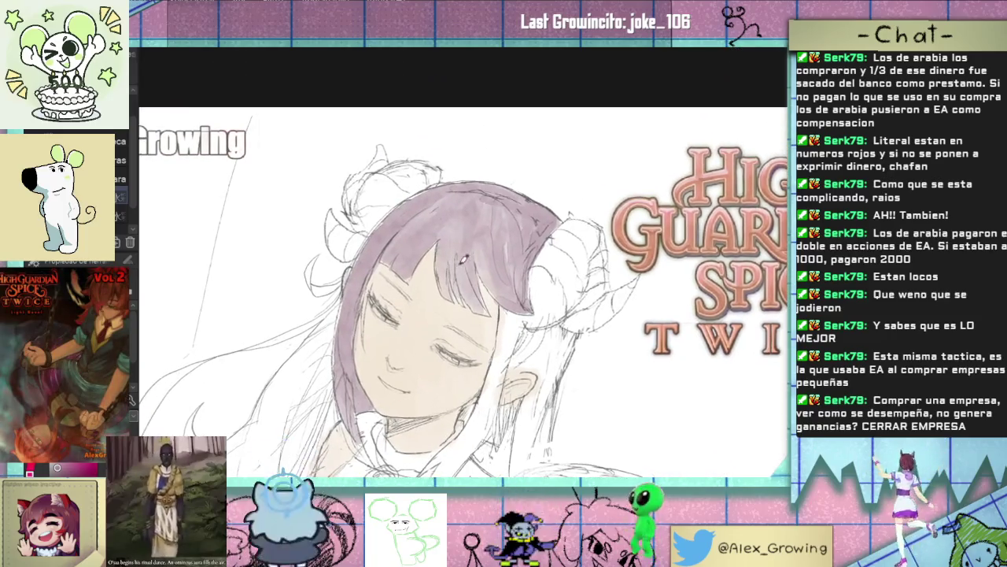
pyautogui.moveTo(451, 223); pyautogui.dragTo(446, 274)
pyautogui.moveTo(447, 236); pyautogui.dragTo(472, 290)
pyautogui.moveTo(455, 217)
pyautogui.mouseDown()
pyautogui.moveTo(460, 206)
pyautogui.moveTo(414, 263)
pyautogui.moveTo(411, 226)
pyautogui.moveTo(409, 259)
pyautogui.mouseUp()
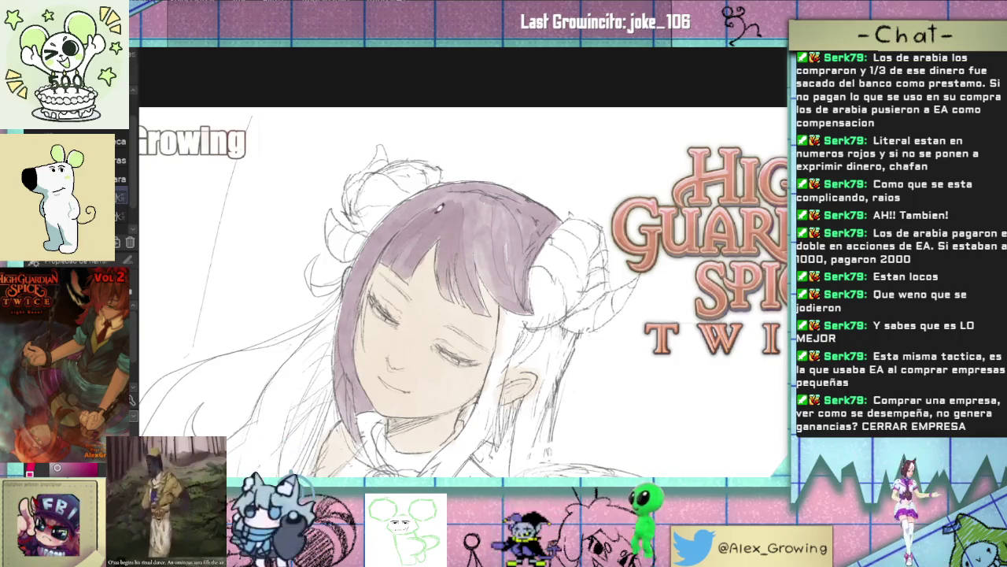
pyautogui.moveTo(491, 214); pyautogui.dragTo(521, 303)
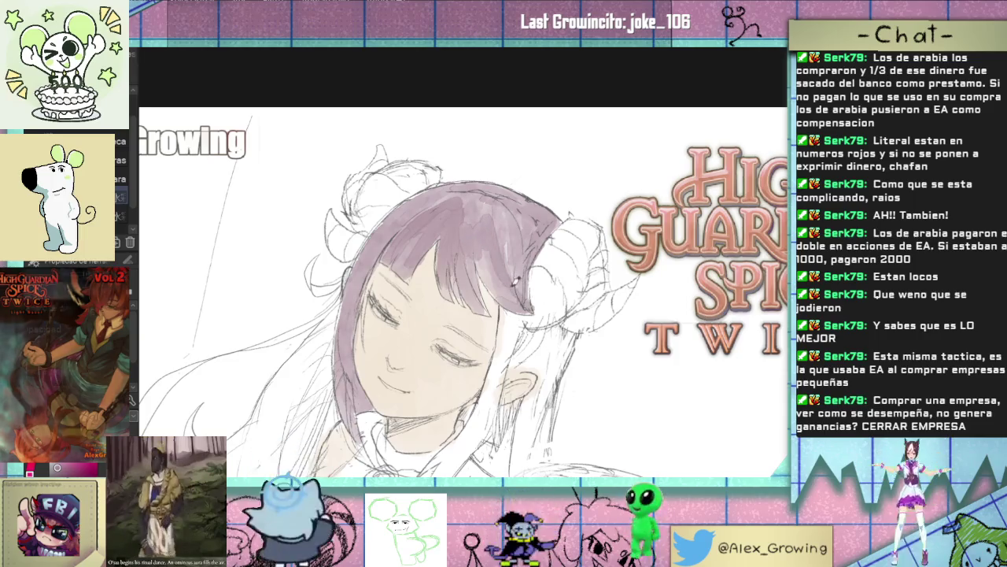
pyautogui.moveTo(477, 250); pyautogui.dragTo(482, 285)
pyautogui.moveTo(508, 251); pyautogui.dragTo(520, 290)
pyautogui.moveTo(510, 220); pyautogui.dragTo(520, 253)
pyautogui.moveTo(497, 201); pyautogui.dragTo(529, 291)
pyautogui.moveTo(403, 229); pyautogui.dragTo(389, 244)
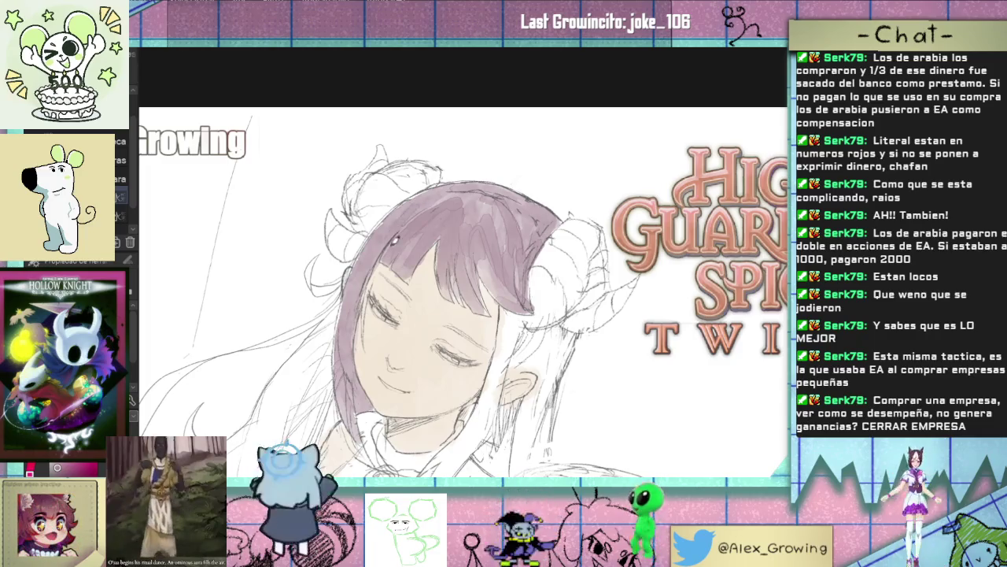
# Step: Shade the hair beside the ear in darker purple, carrying it further down
pyautogui.scroll(-3, 465, 210)
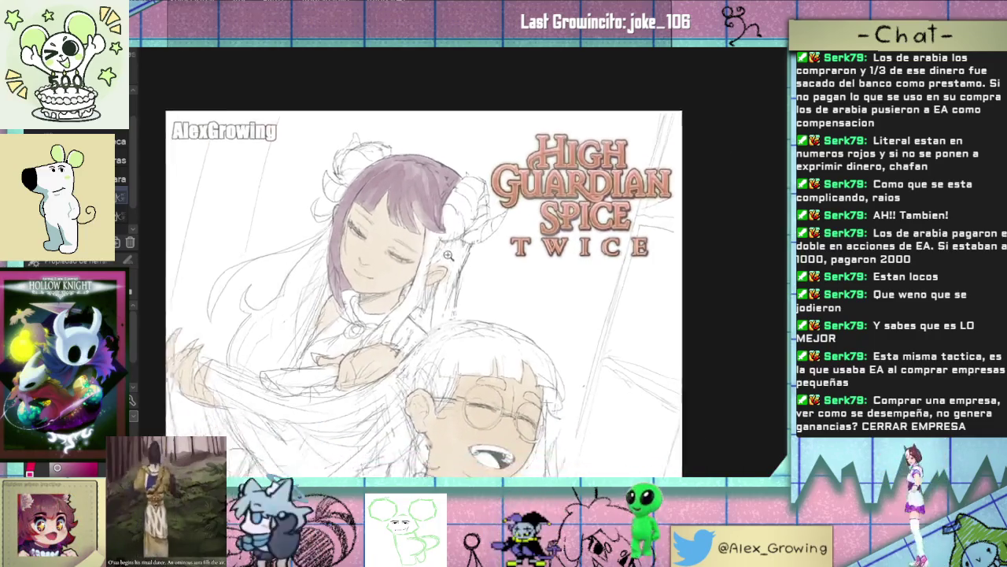
pyautogui.scroll(-2, 449, 204)
pyautogui.scroll(2, 431, 197)
pyautogui.scroll(2, 430, 197)
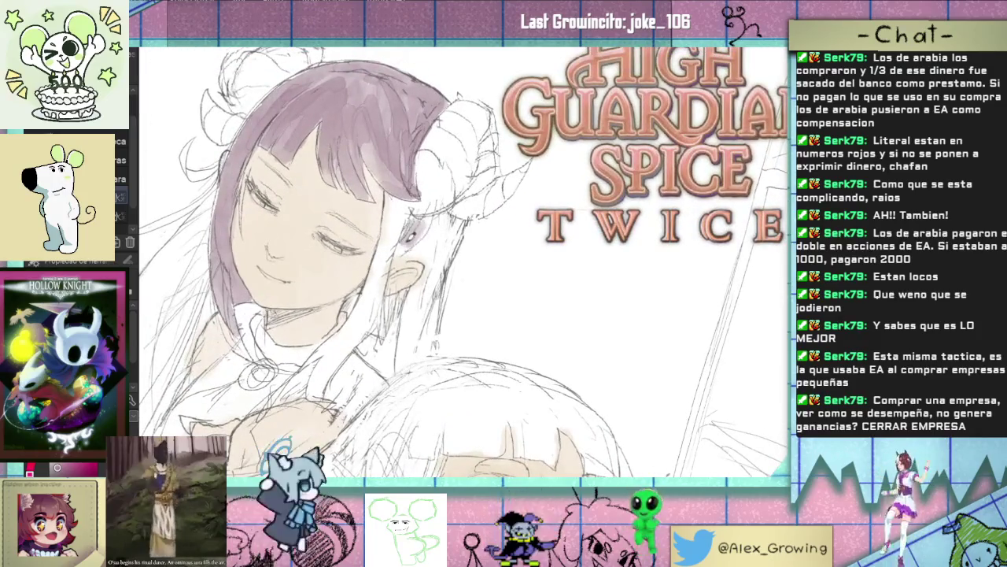
pyautogui.moveTo(417, 214)
pyautogui.mouseDown()
pyautogui.moveTo(434, 219)
pyautogui.moveTo(402, 247)
pyautogui.moveTo(433, 258)
pyautogui.moveTo(432, 236)
pyautogui.moveTo(443, 230)
pyautogui.moveTo(442, 287)
pyautogui.moveTo(417, 335)
pyautogui.mouseUp()
pyautogui.moveTo(417, 299)
pyautogui.mouseDown()
pyautogui.moveTo(429, 274)
pyautogui.moveTo(405, 319)
pyautogui.moveTo(425, 279)
pyautogui.mouseUp()
pyautogui.moveTo(417, 335)
pyautogui.mouseDown()
pyautogui.moveTo(431, 280)
pyautogui.moveTo(436, 295)
pyautogui.mouseUp()
pyautogui.moveTo(430, 347)
pyautogui.mouseDown()
pyautogui.moveTo(403, 355)
pyautogui.moveTo(405, 330)
pyautogui.moveTo(417, 347)
pyautogui.moveTo(403, 357)
pyautogui.moveTo(441, 358)
pyautogui.moveTo(444, 296)
pyautogui.mouseUp()
# Step: Darken the purple shading near the ear, beside the face and left of the neck
pyautogui.moveTo(397, 331)
pyautogui.mouseDown()
pyautogui.moveTo(391, 367)
pyautogui.moveTo(368, 346)
pyautogui.moveTo(382, 318)
pyautogui.moveTo(393, 337)
pyautogui.moveTo(375, 347)
pyautogui.mouseUp()
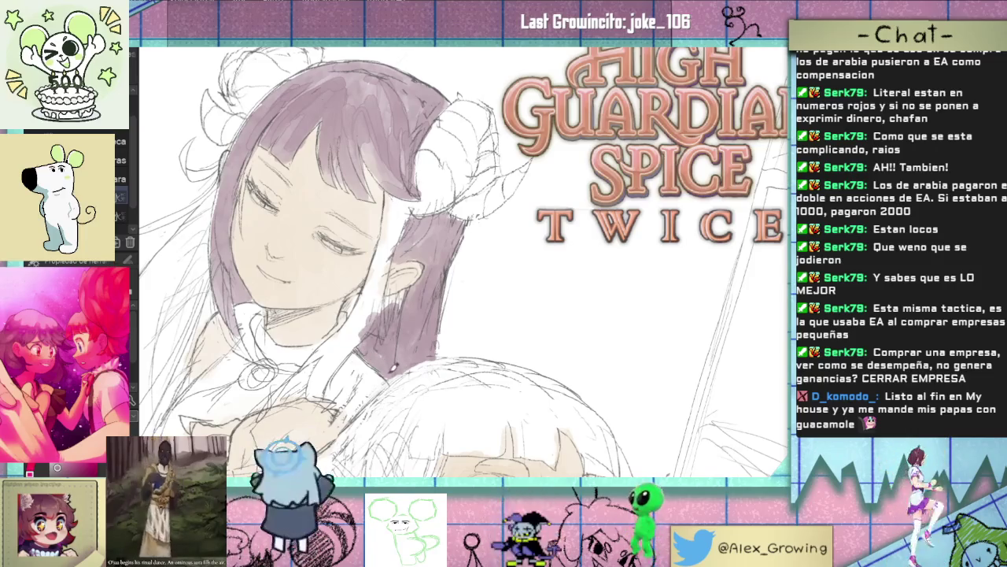
pyautogui.moveTo(403, 294)
pyautogui.mouseDown()
pyautogui.moveTo(387, 301)
pyautogui.moveTo(381, 247)
pyautogui.moveTo(384, 281)
pyautogui.moveTo(390, 222)
pyautogui.moveTo(407, 209)
pyautogui.moveTo(391, 191)
pyautogui.moveTo(376, 287)
pyautogui.mouseUp()
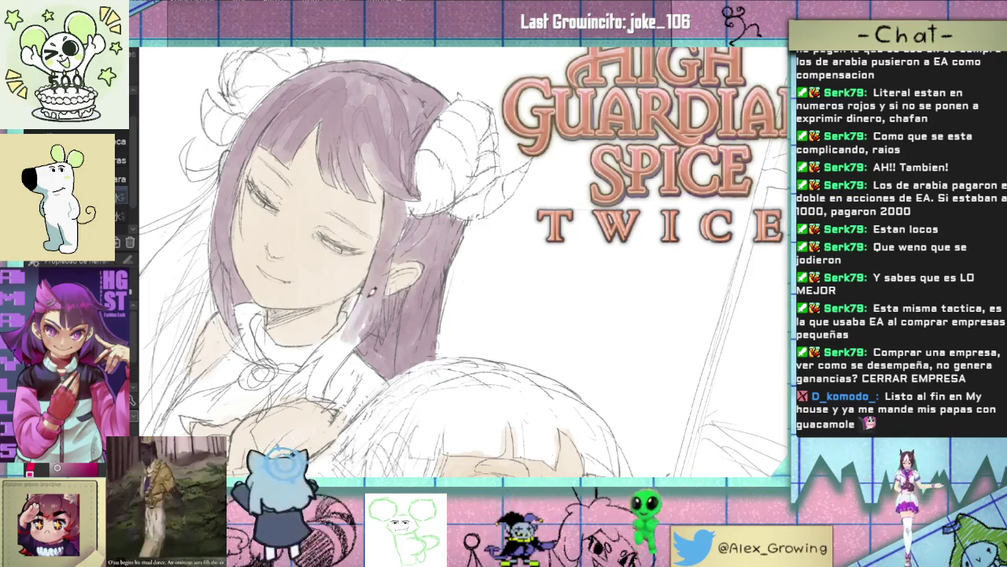
pyautogui.moveTo(330, 346)
pyautogui.mouseDown()
pyautogui.moveTo(324, 394)
pyautogui.moveTo(332, 369)
pyautogui.mouseUp()
pyautogui.moveTo(370, 314)
pyautogui.mouseDown()
pyautogui.moveTo(338, 358)
pyautogui.moveTo(358, 334)
pyautogui.mouseUp()
pyautogui.moveTo(366, 295)
pyautogui.mouseDown()
pyautogui.moveTo(315, 394)
pyautogui.moveTo(319, 386)
pyautogui.mouseUp()
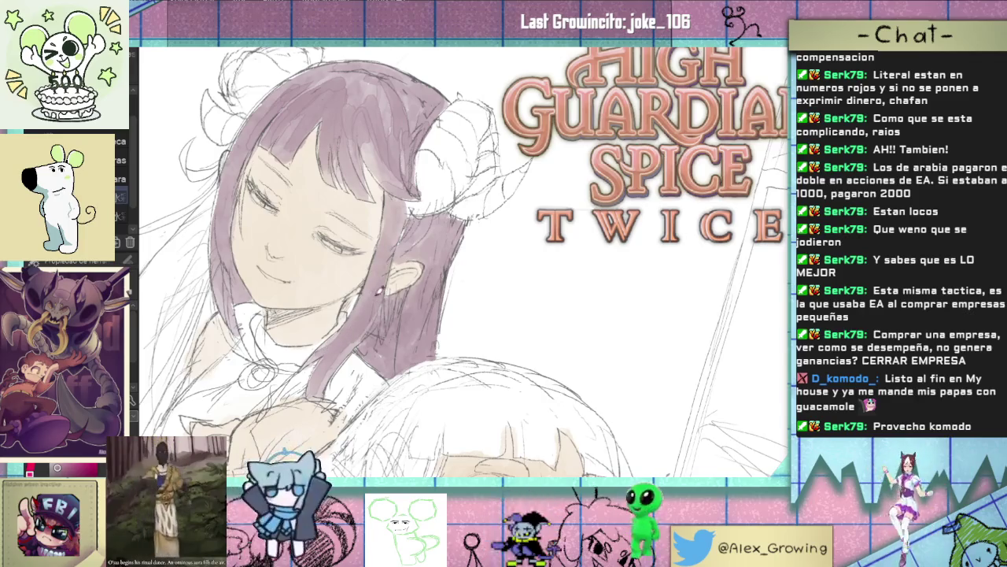
pyautogui.scroll(-2, 425, 312)
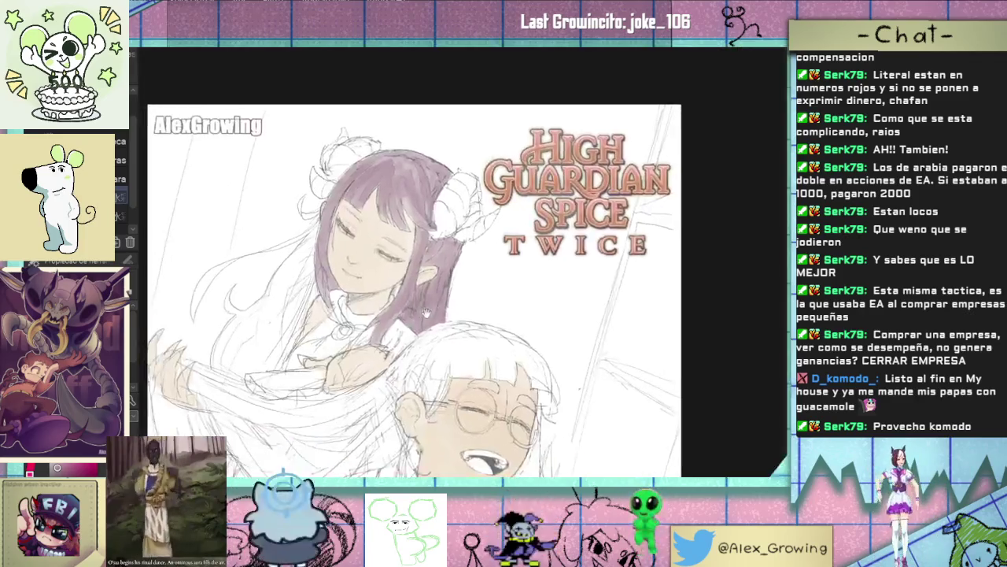
pyautogui.scroll(2, 425, 312)
pyautogui.scroll(1, 461, 275)
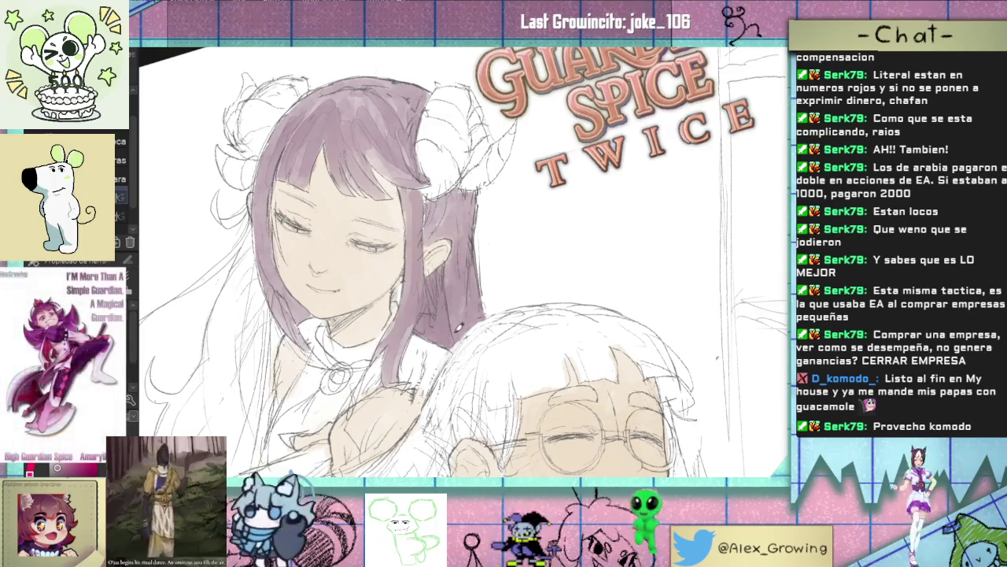
pyautogui.scroll(-2, 469, 321)
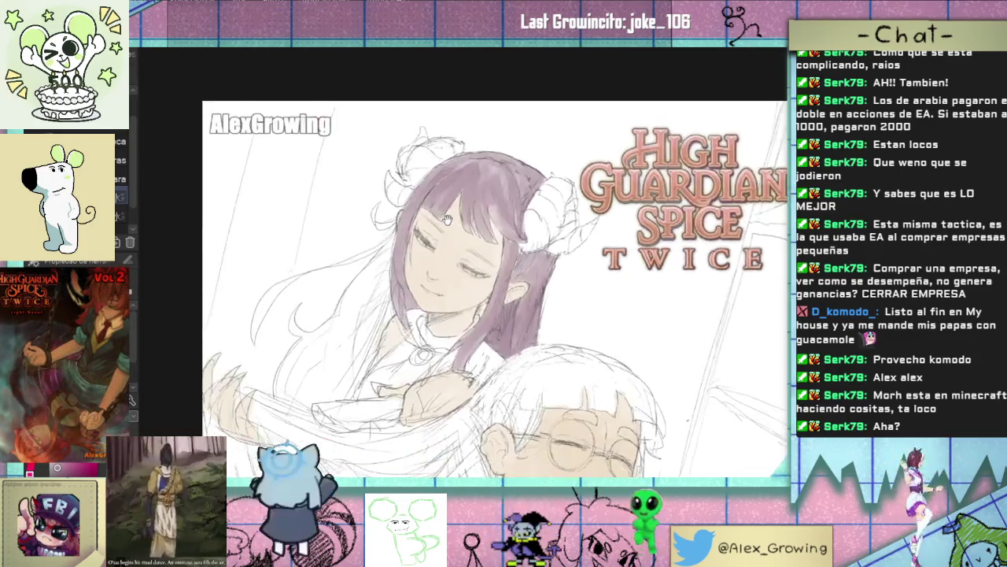
pyautogui.hotkey('ctrl', 't')
# Step: Place the first reference image, then paste and enlarge a second one on the canvas's right side
pyautogui.moveTo(339, 285); pyautogui.dragTo(455, 421)
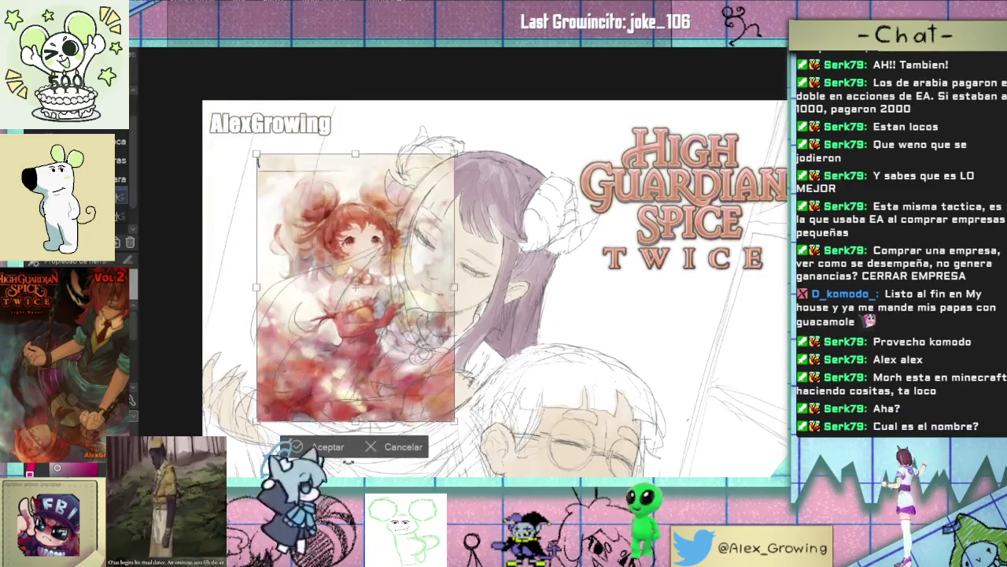
pyautogui.press('Return')
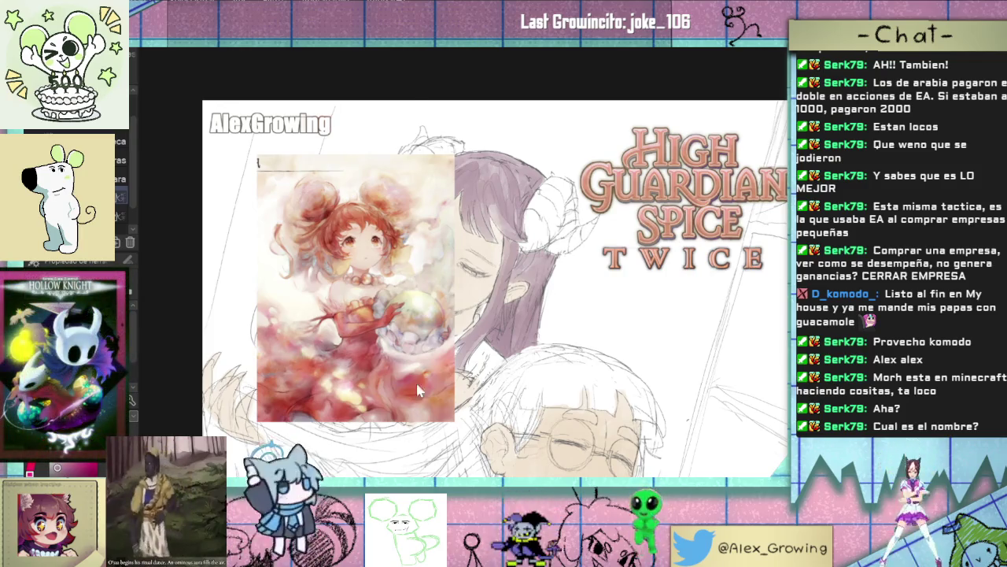
pyautogui.hotkey('ctrl', 'v')
pyautogui.moveTo(414, 304); pyautogui.dragTo(584, 370)
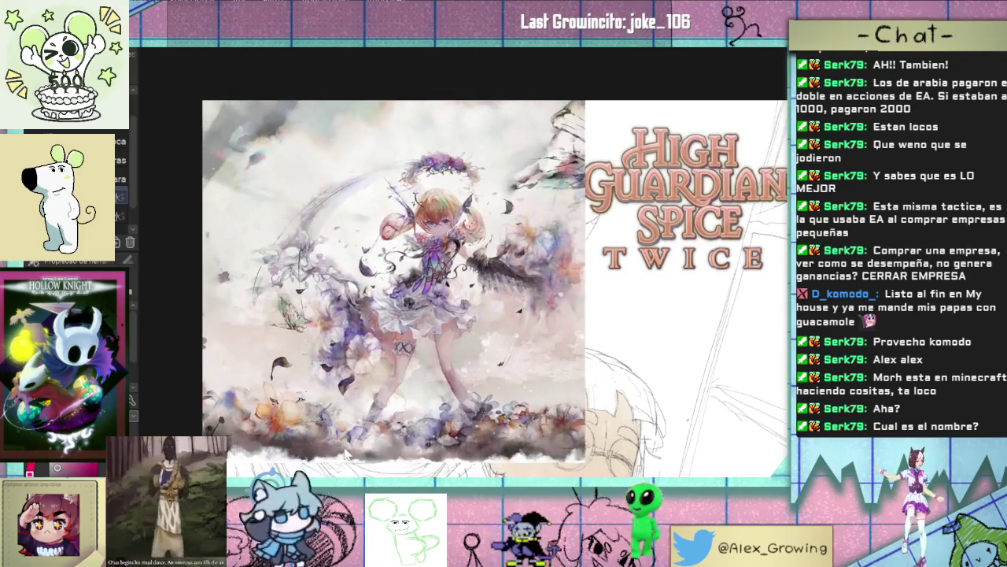
pyautogui.moveTo(394, 281); pyautogui.dragTo(596, 281)
pyautogui.moveTo(595, 327); pyautogui.dragTo(587, 328)
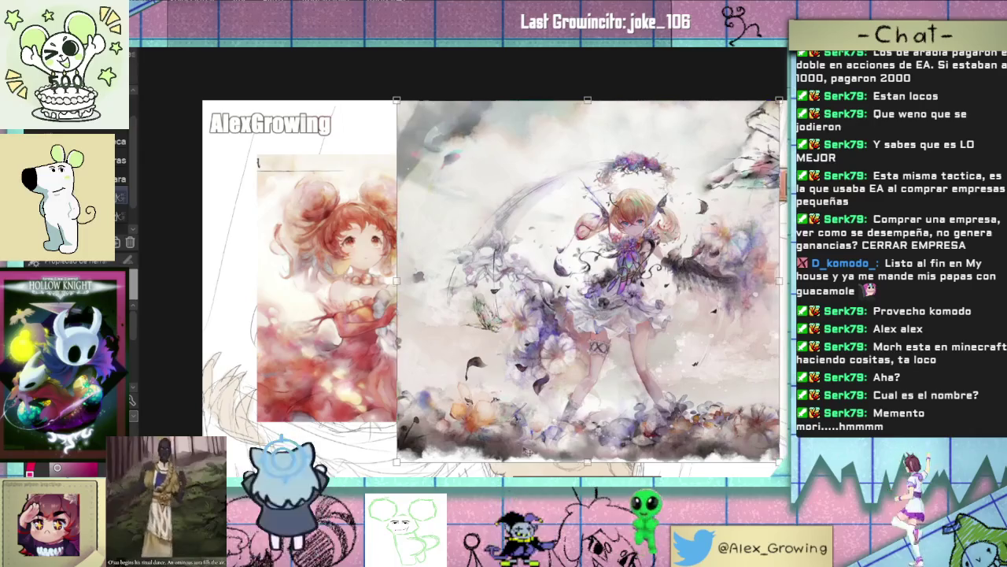
pyautogui.press('Return')
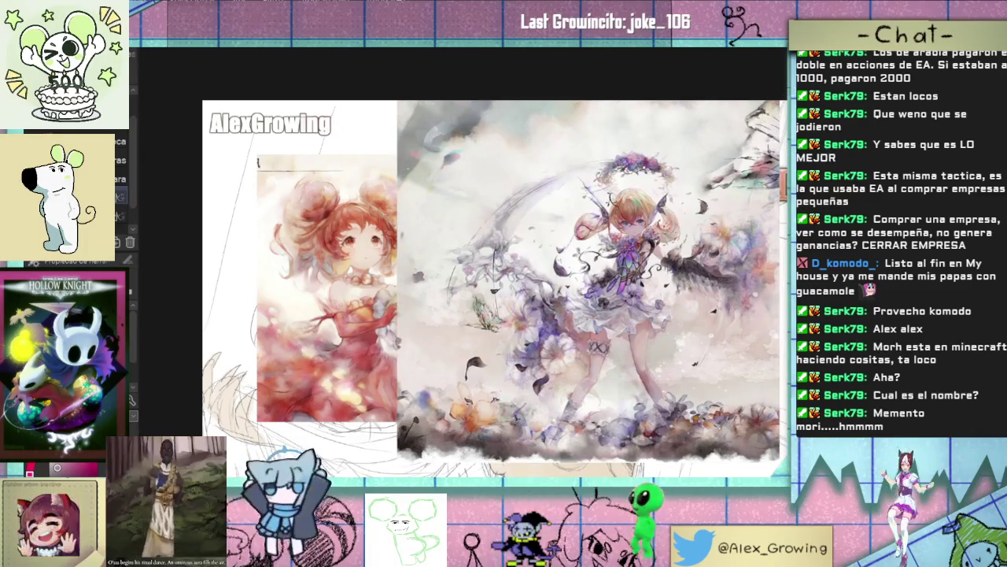
# Step: Shift the left reference image left, then paste another reference and enlarge it lower down
pyautogui.hotkey('ctrl', 't')
pyautogui.moveTo(331, 315); pyautogui.dragTo(287, 314)
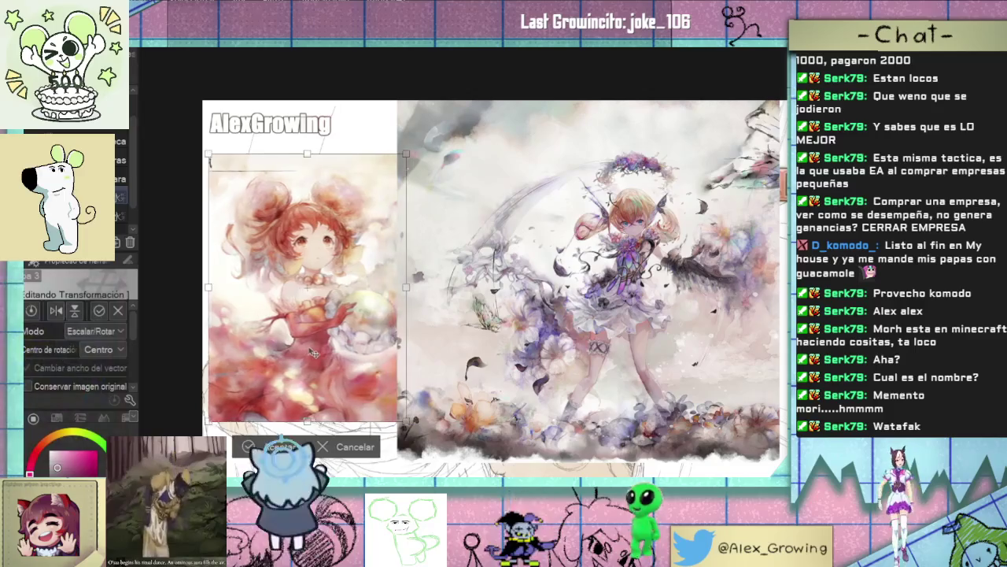
pyautogui.click(281, 449)
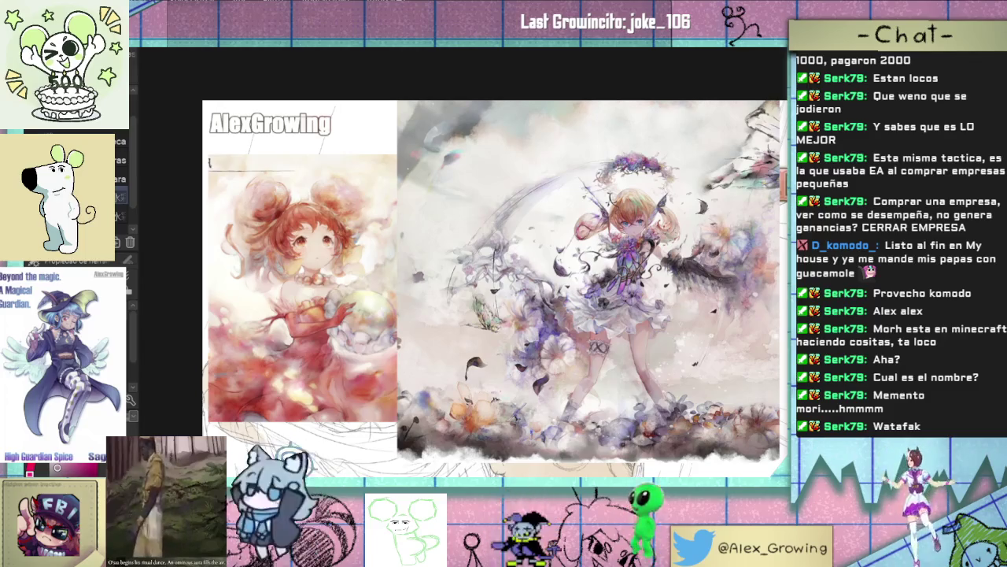
pyautogui.hotkey('ctrl', 'v')
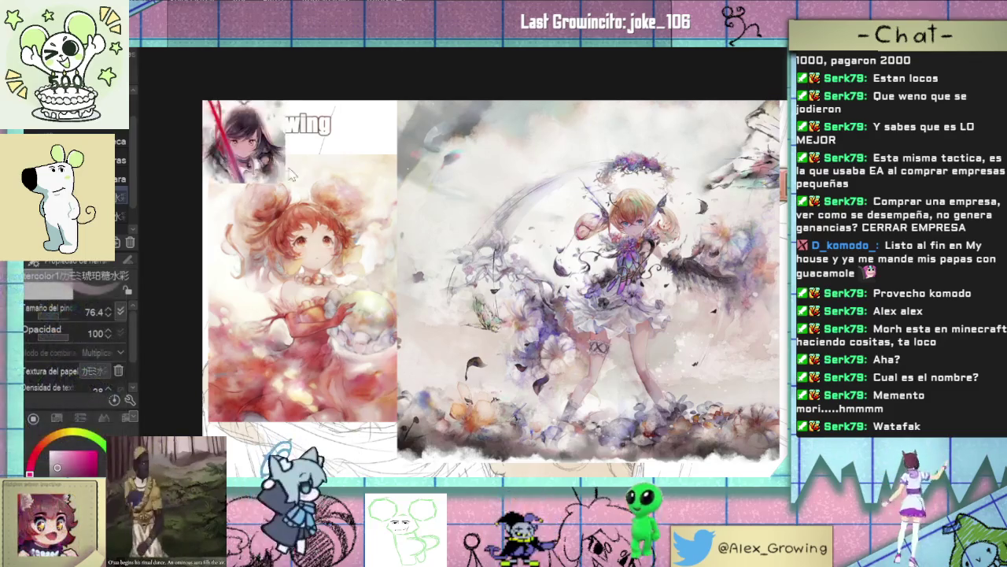
pyautogui.moveTo(285, 181); pyautogui.dragTo(368, 266)
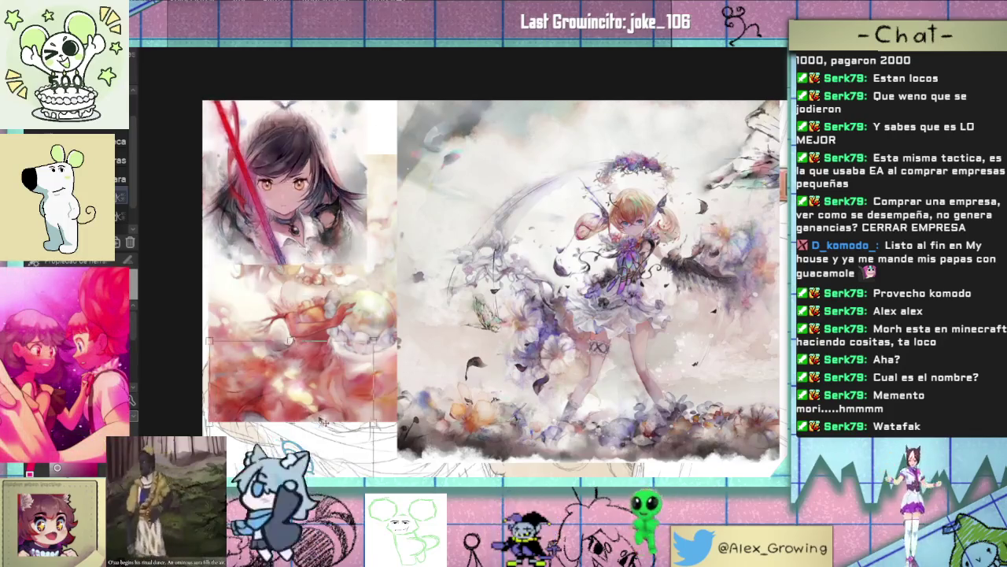
pyautogui.moveTo(334, 120); pyautogui.dragTo(334, 379)
pyautogui.press('Return')
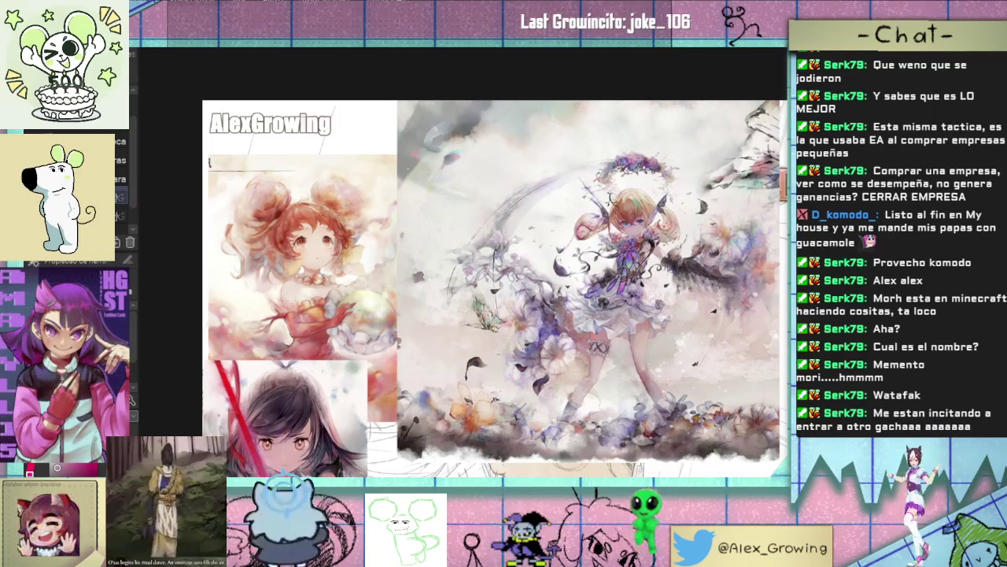
# Step: Paste the purple-haired girl illustration, then undo it and start removing the pasted references
pyautogui.hotkey('ctrl', 'v')
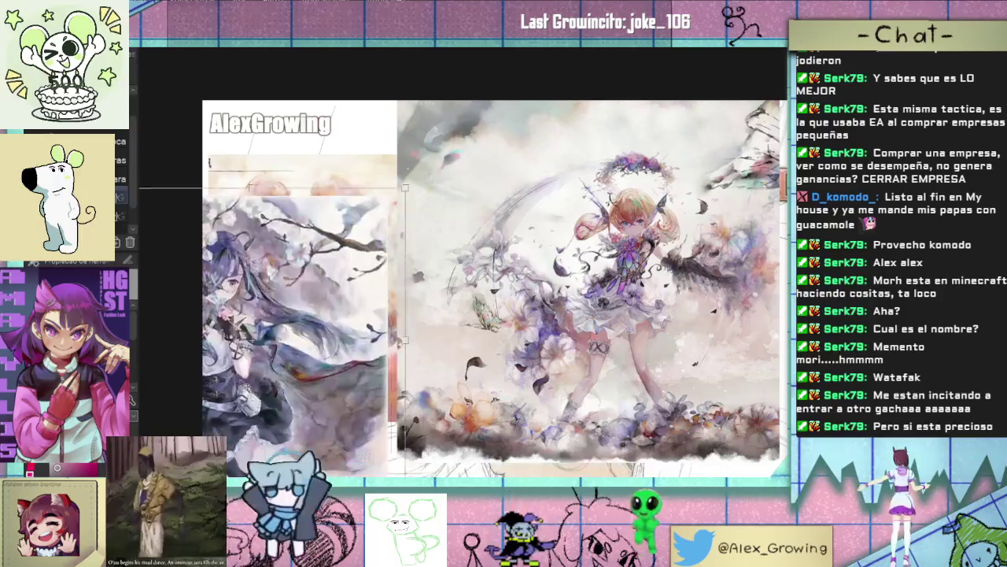
pyautogui.scroll(1, 299, 272)
pyautogui.scroll(1, 299, 272)
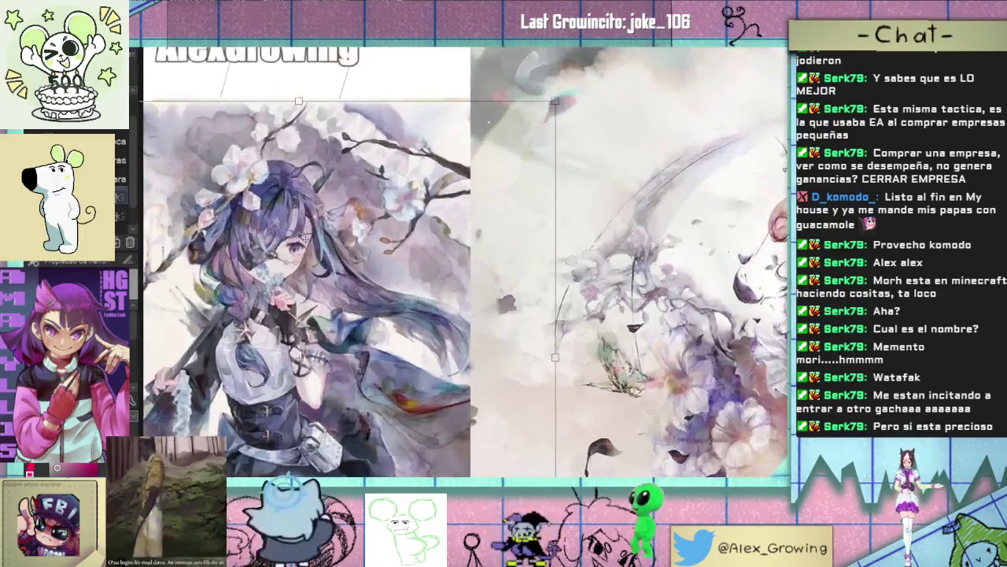
pyautogui.scroll(1, 300, 272)
pyautogui.scroll(-2, 464, 259)
pyautogui.scroll(-2, 465, 260)
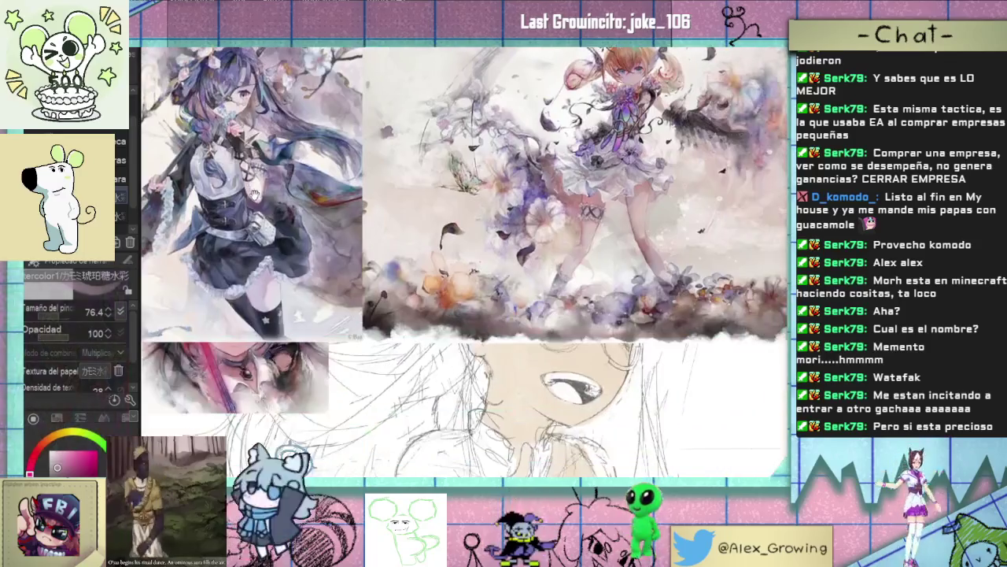
pyautogui.hotkey('ctrl', 'z')
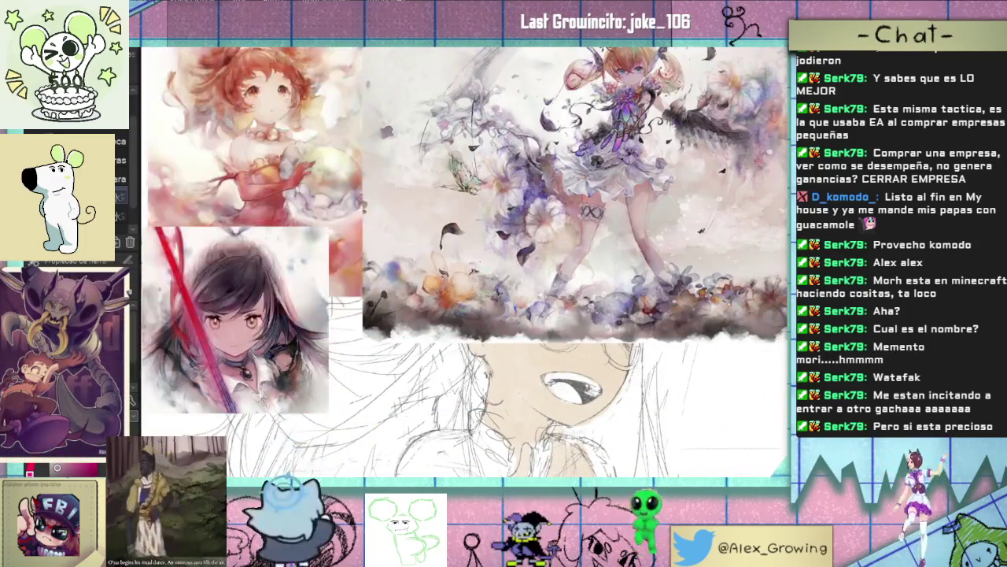
pyautogui.hotkey('ctrl', 'y')
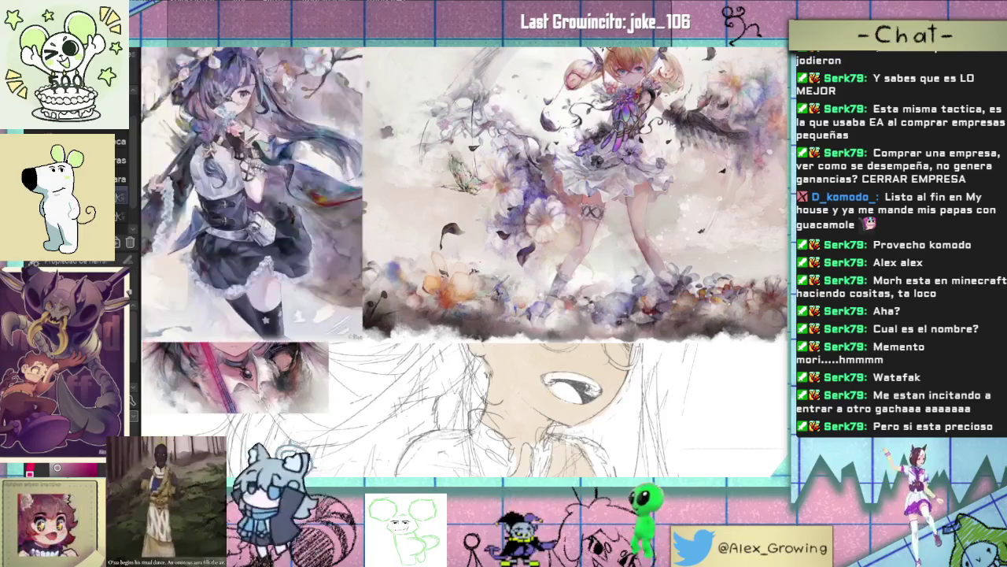
pyautogui.scroll(2, 313, 294)
pyautogui.hotkey('ctrl', 'z')
pyautogui.hotkey('ctrl', 'z')
pyautogui.hotkey('ctrl', 'z')
pyautogui.hotkey('ctrl', 'z')
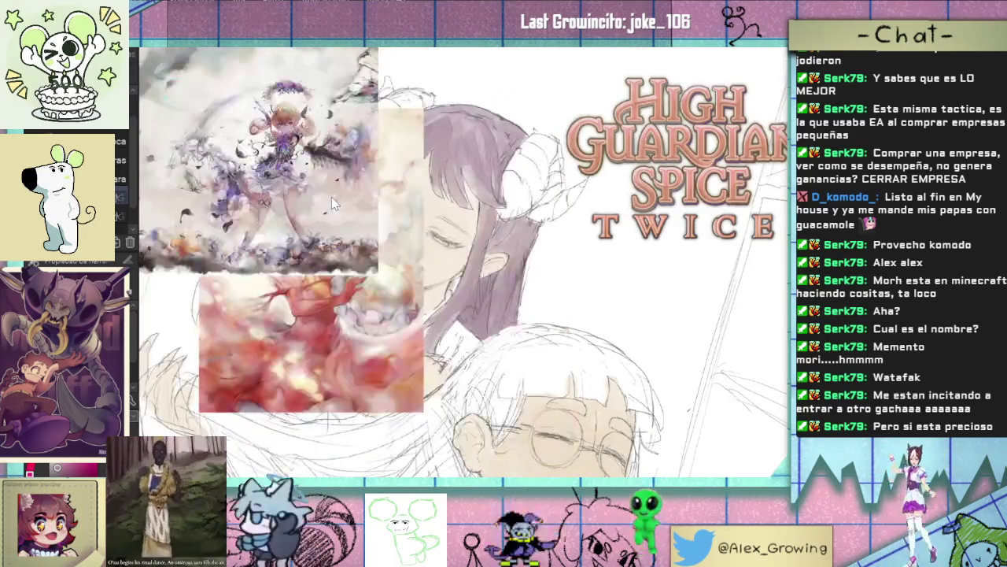
pyautogui.hotkey('ctrl', 'z')
pyautogui.hotkey('ctrl', 'z')
pyautogui.hotkey('ctrl', 'z')
# Step: Zoom out and paint purple shading on the hair left of the upper girl's face
pyautogui.scroll(-1, 423, 211)
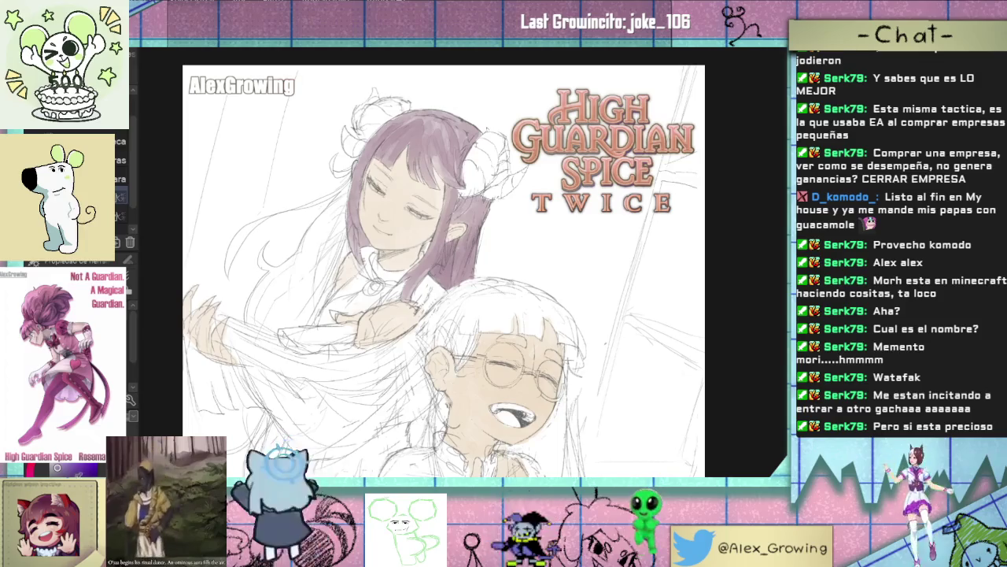
pyautogui.moveTo(356, 214)
pyautogui.mouseDown()
pyautogui.moveTo(337, 236)
pyautogui.moveTo(348, 212)
pyautogui.moveTo(345, 239)
pyautogui.mouseUp()
# Step: Shade and blend purple along the lower hair strand left of the face
pyautogui.moveTo(345, 197)
pyautogui.mouseDown()
pyautogui.moveTo(338, 236)
pyautogui.moveTo(314, 240)
pyautogui.moveTo(335, 203)
pyautogui.moveTo(324, 295)
pyautogui.mouseUp()
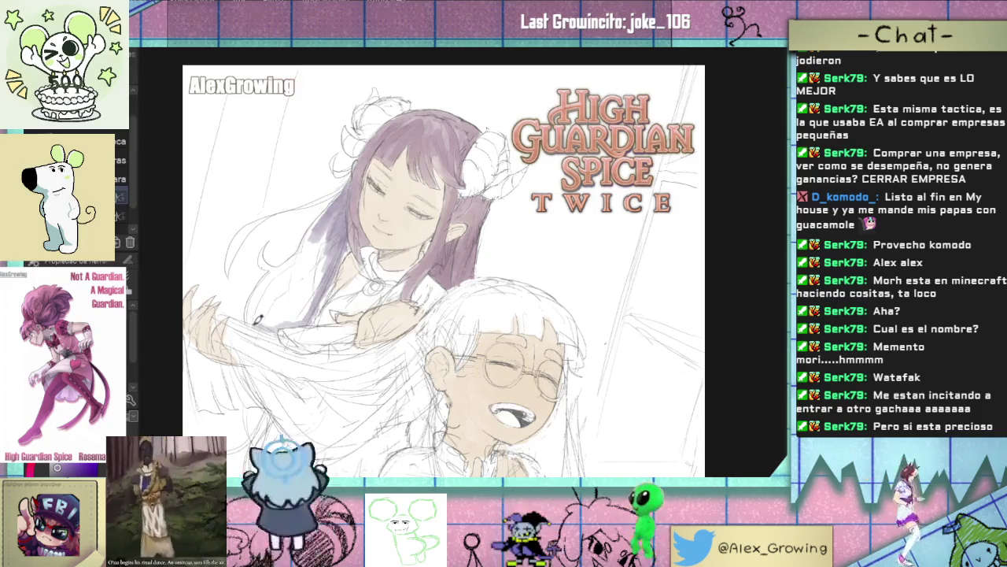
pyautogui.moveTo(268, 314)
pyautogui.mouseDown()
pyautogui.moveTo(324, 285)
pyautogui.moveTo(330, 257)
pyautogui.moveTo(276, 311)
pyautogui.mouseUp()
pyautogui.moveTo(330, 248)
pyautogui.mouseDown()
pyautogui.moveTo(280, 313)
pyautogui.moveTo(264, 313)
pyautogui.moveTo(282, 314)
pyautogui.moveTo(271, 323)
pyautogui.moveTo(314, 302)
pyautogui.mouseUp()
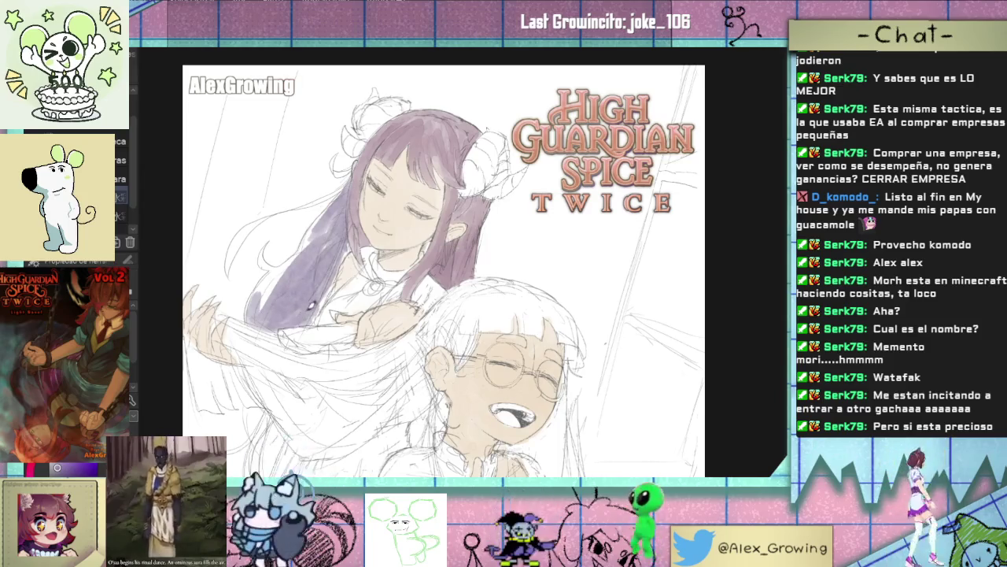
pyautogui.moveTo(340, 222); pyautogui.dragTo(283, 275)
pyautogui.moveTo(337, 203); pyautogui.dragTo(261, 298)
pyautogui.moveTo(293, 260)
pyautogui.mouseDown()
pyautogui.moveTo(268, 297)
pyautogui.moveTo(272, 263)
pyautogui.mouseUp()
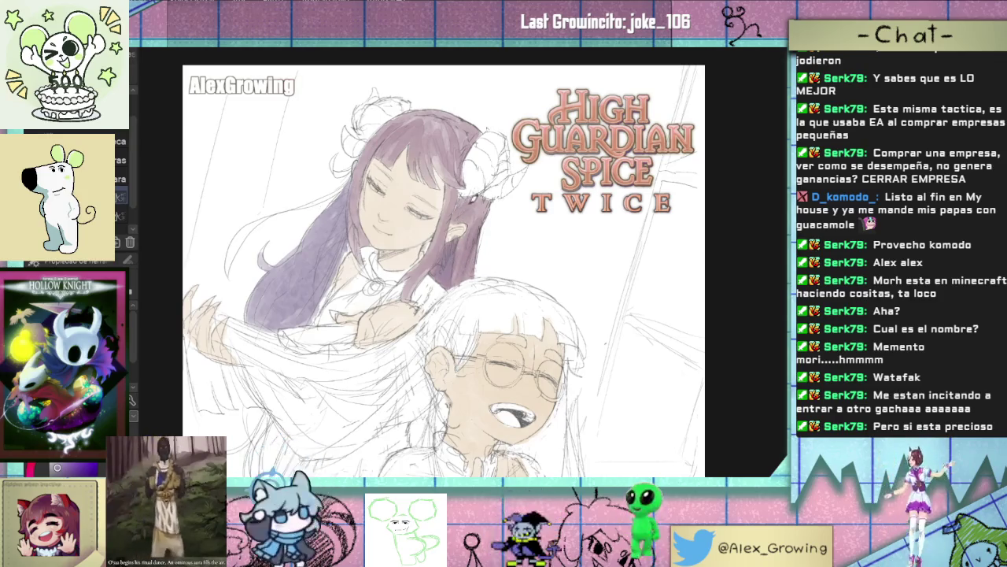
pyautogui.scroll(3, 475, 203)
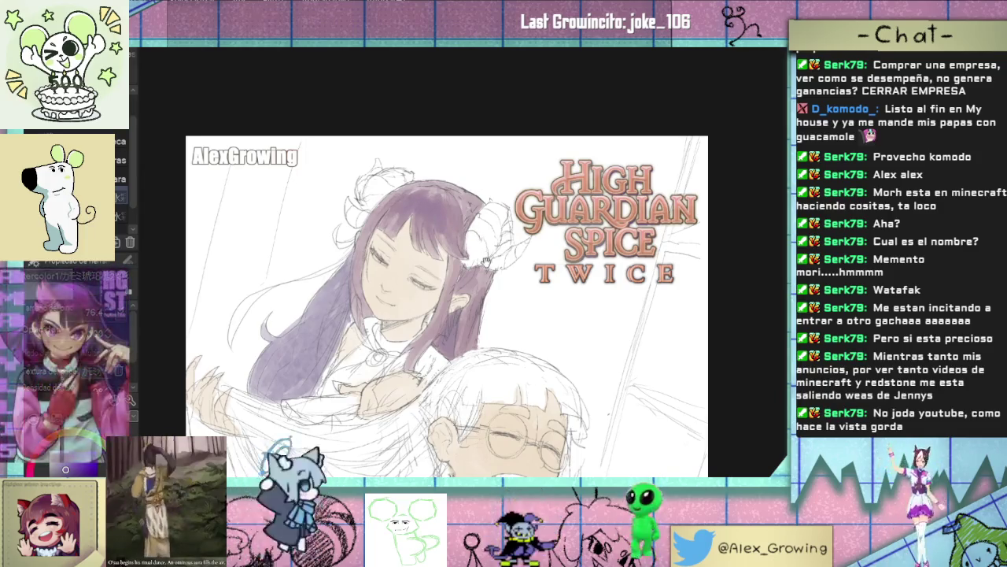
# Step: Sample a colour from the artwork and paint darker purple shading over the lower hair
pyautogui.moveTo(487, 260); pyautogui.dragTo(469, 228)
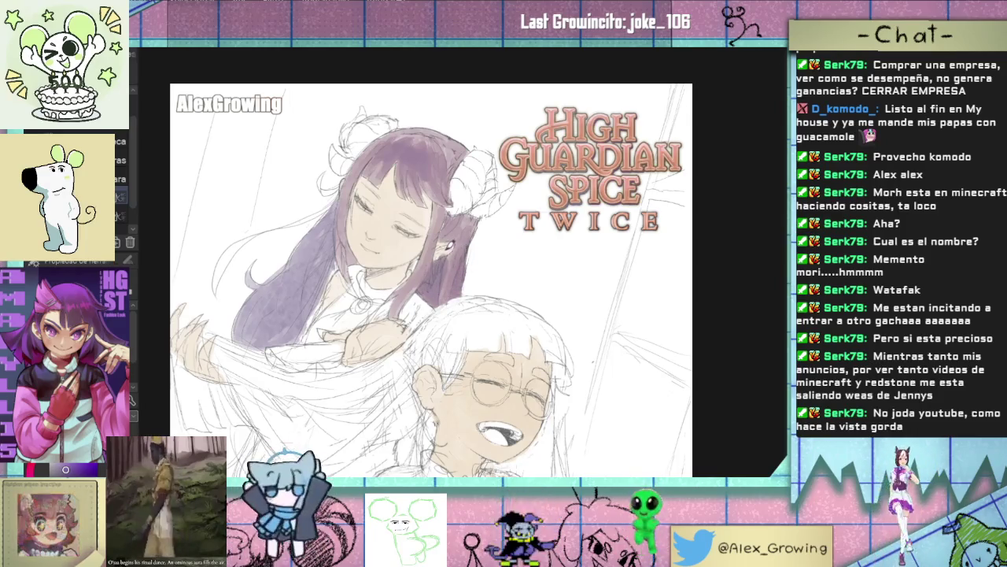
pyautogui.keyDown('alt'); pyautogui.click(409, 238); pyautogui.keyUp('alt')
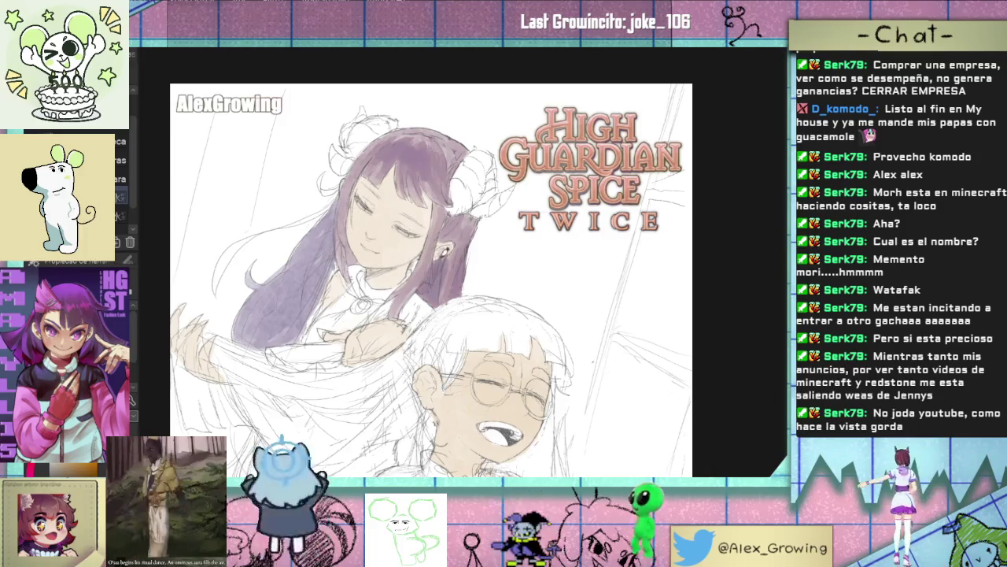
pyautogui.moveTo(434, 248); pyautogui.dragTo(458, 259)
pyautogui.moveTo(352, 250)
pyautogui.mouseDown()
pyautogui.moveTo(329, 299)
pyautogui.moveTo(318, 299)
pyautogui.mouseUp()
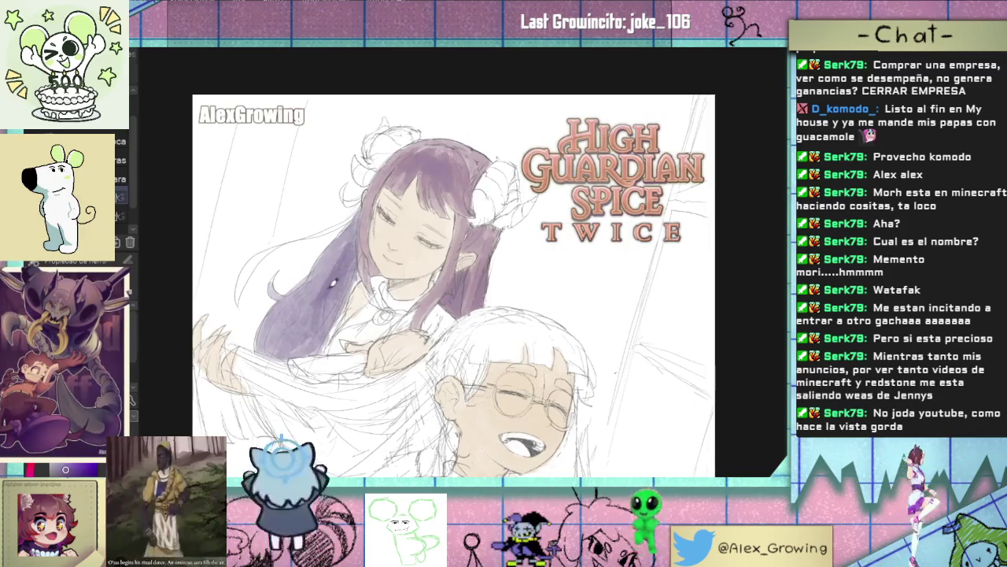
pyautogui.moveTo(335, 266); pyautogui.dragTo(299, 325)
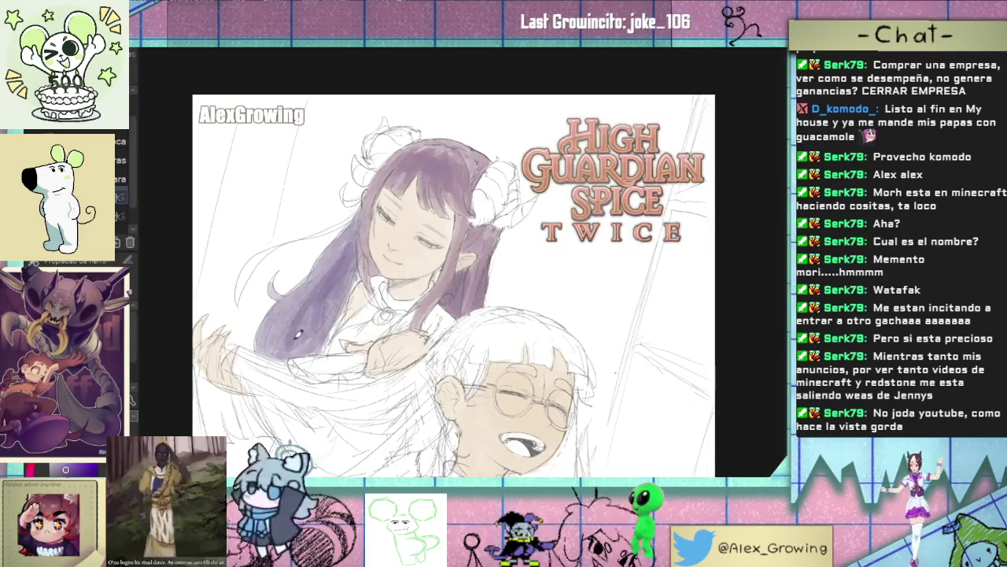
pyautogui.moveTo(356, 275)
pyautogui.mouseDown()
pyautogui.moveTo(359, 229)
pyautogui.moveTo(328, 324)
pyautogui.moveTo(304, 350)
pyautogui.mouseUp()
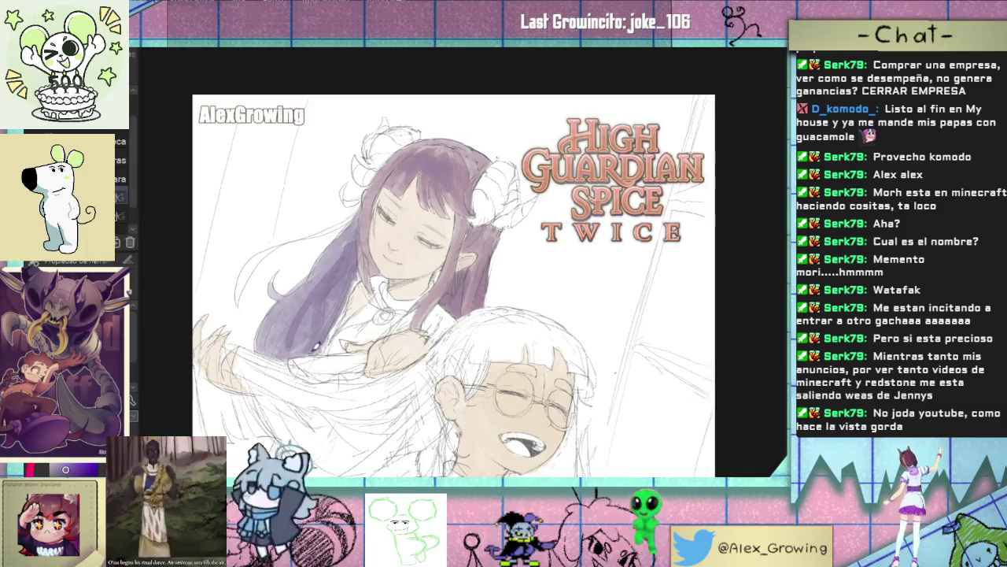
pyautogui.scroll(-3, 346, 337)
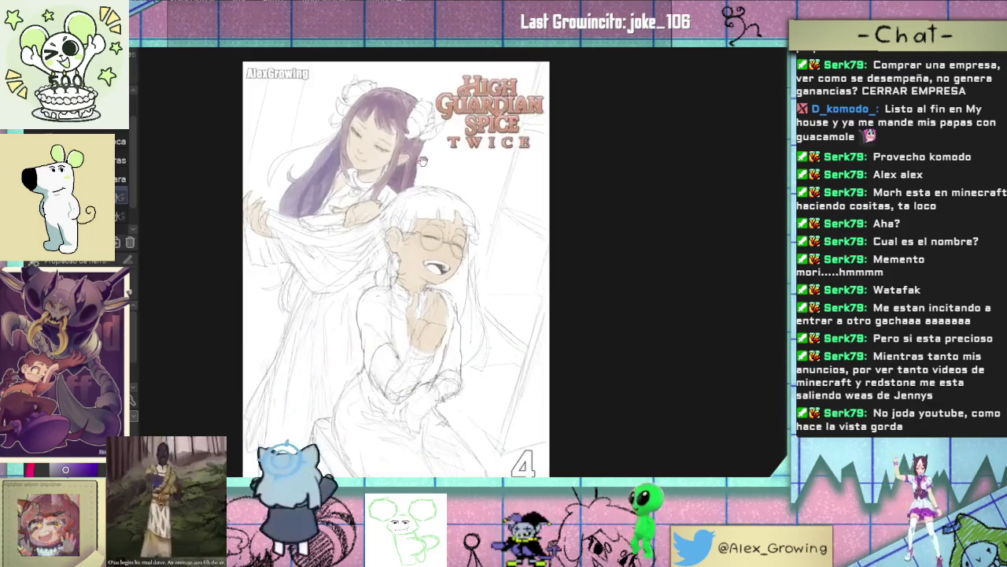
# Step: Zoom in on the bangs and add darker purple watercolour strokes across them
pyautogui.moveTo(510, 150); pyautogui.dragTo(497, 161)
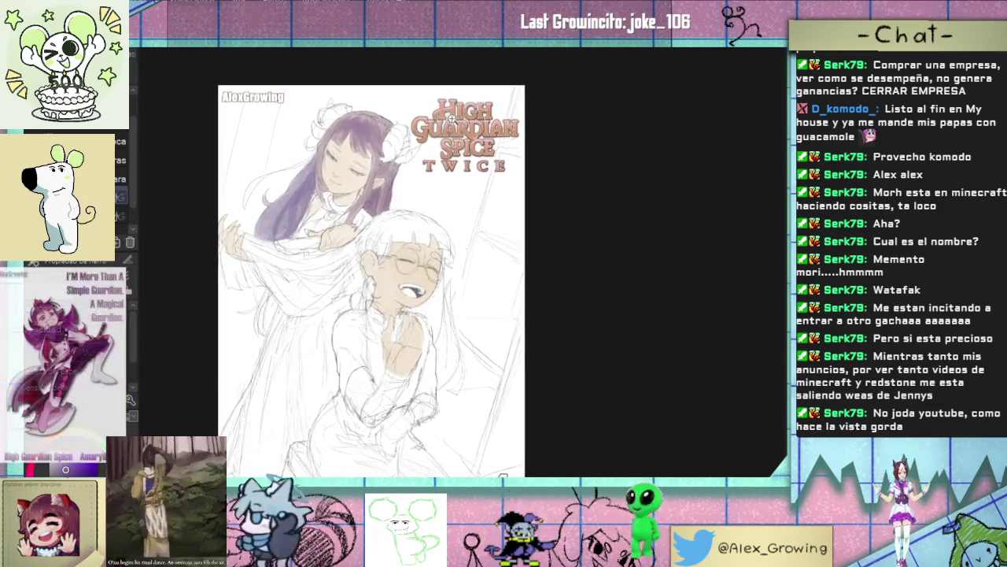
pyautogui.scroll(3, 441, 173)
pyautogui.scroll(-3, 389, 183)
pyautogui.scroll(2, 389, 183)
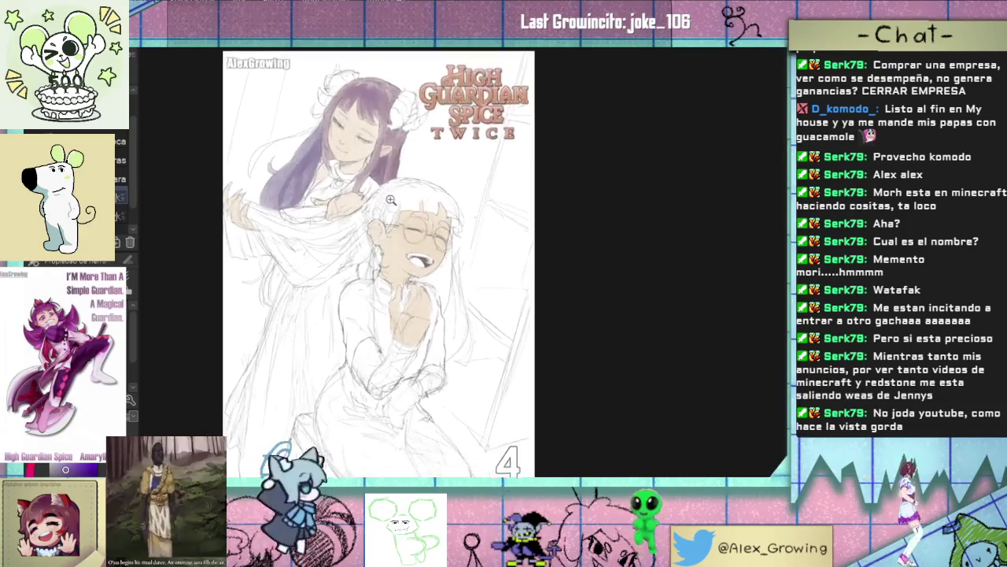
pyautogui.moveTo(388, 183); pyautogui.dragTo(382, 290)
pyautogui.scroll(-2, 381, 290)
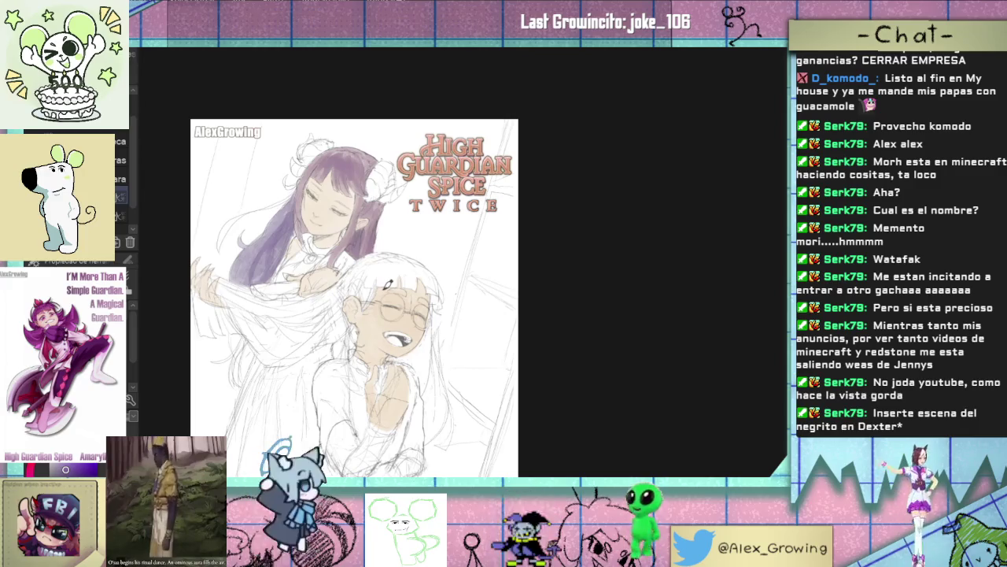
pyautogui.scroll(2, 388, 285)
pyautogui.scroll(3, 464, 181)
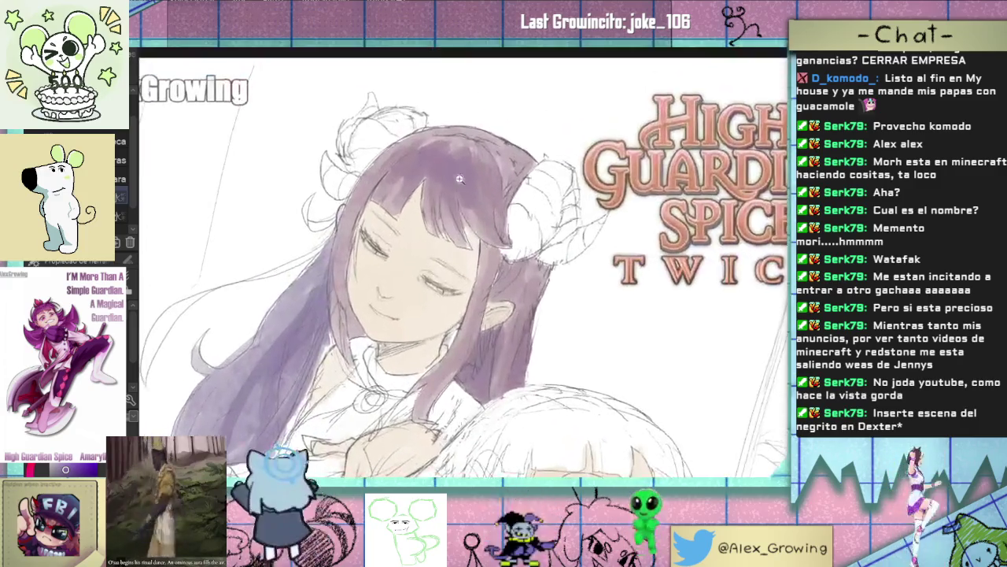
pyautogui.scroll(2, 464, 181)
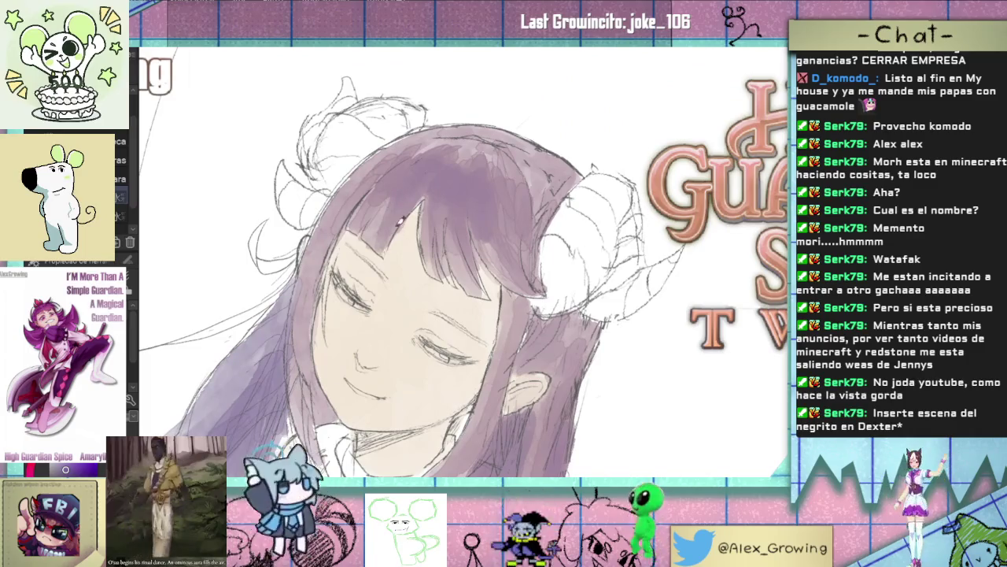
pyautogui.scroll(2, 382, 245)
pyautogui.scroll(1, 385, 263)
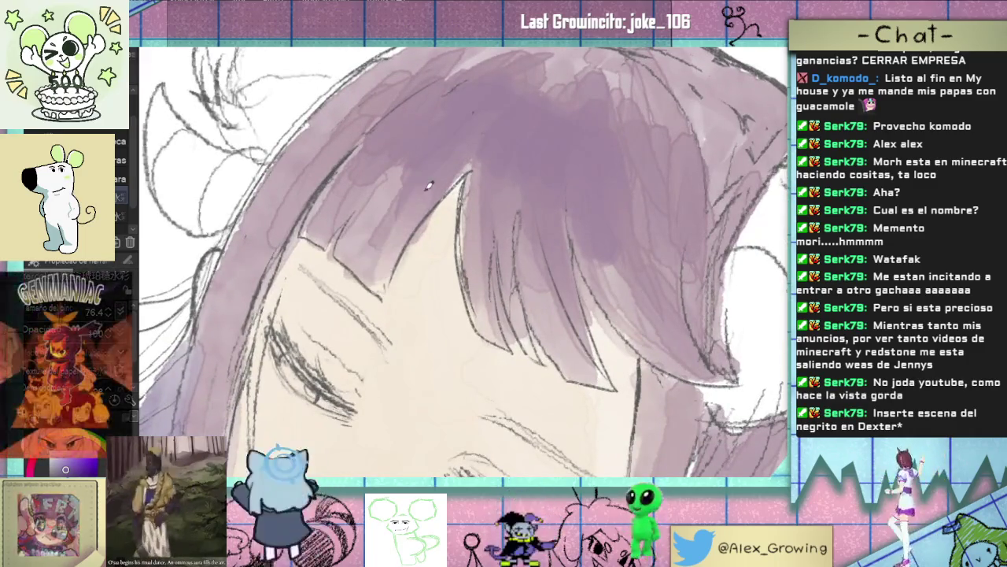
pyautogui.moveTo(385, 268)
pyautogui.mouseDown()
pyautogui.moveTo(406, 197)
pyautogui.moveTo(388, 222)
pyautogui.moveTo(385, 261)
pyautogui.mouseUp()
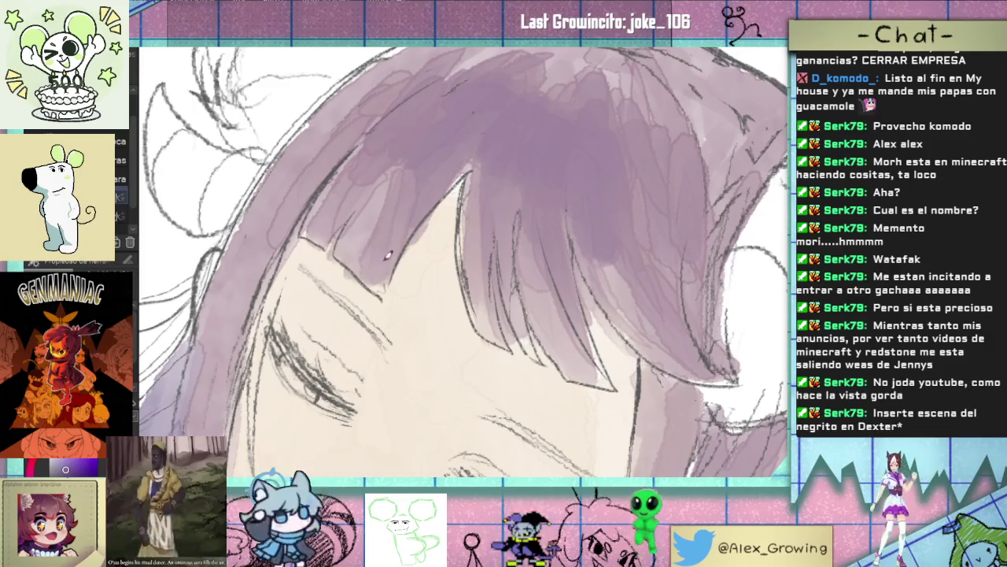
pyautogui.moveTo(410, 154); pyautogui.dragTo(362, 224)
pyautogui.moveTo(441, 177); pyautogui.dragTo(449, 207)
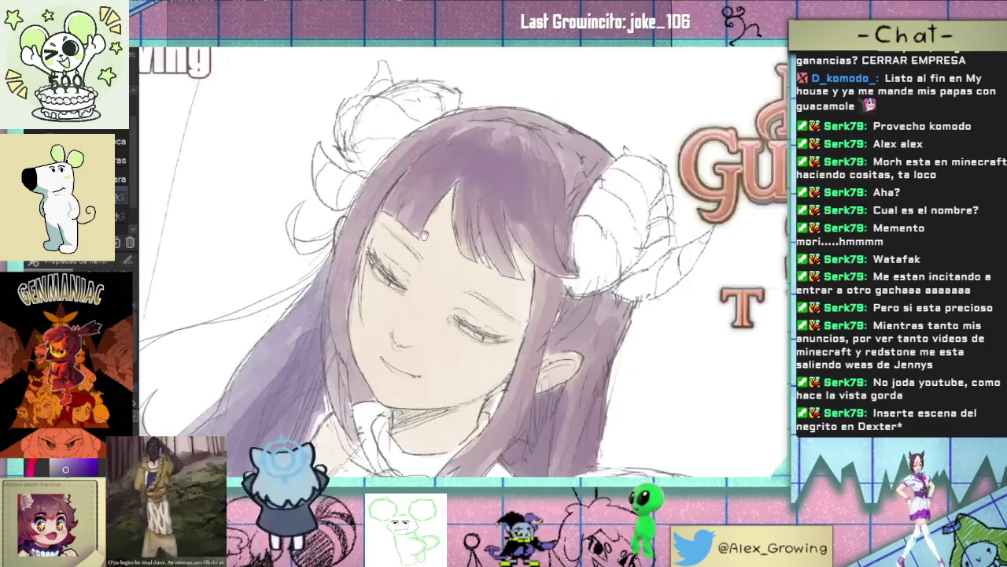
# Step: Zoom out to check the whole illustration and back in on the face, horns and title
pyautogui.scroll(-3, 423, 253)
pyautogui.scroll(2, 423, 254)
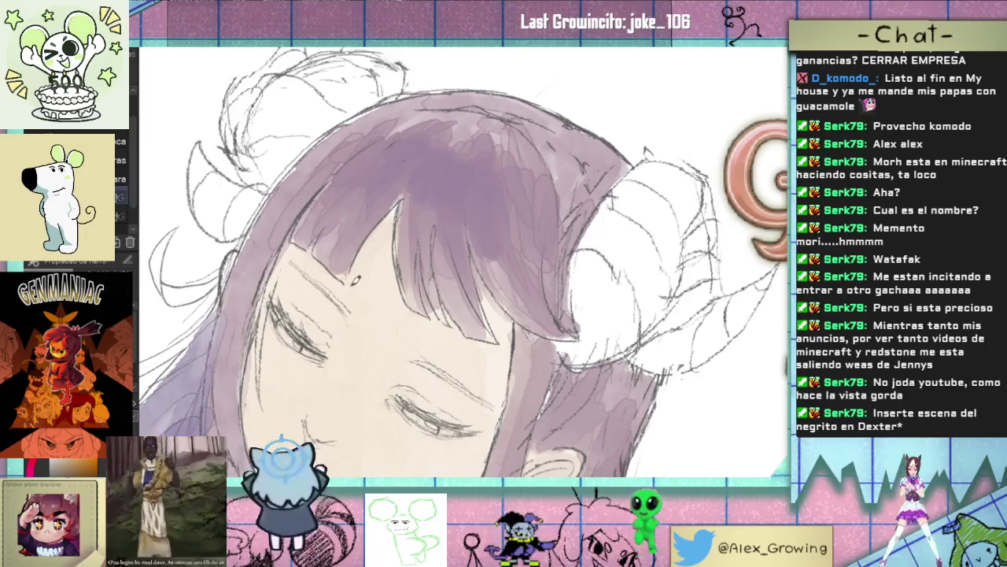
pyautogui.scroll(-3, 349, 266)
pyautogui.scroll(2, 350, 266)
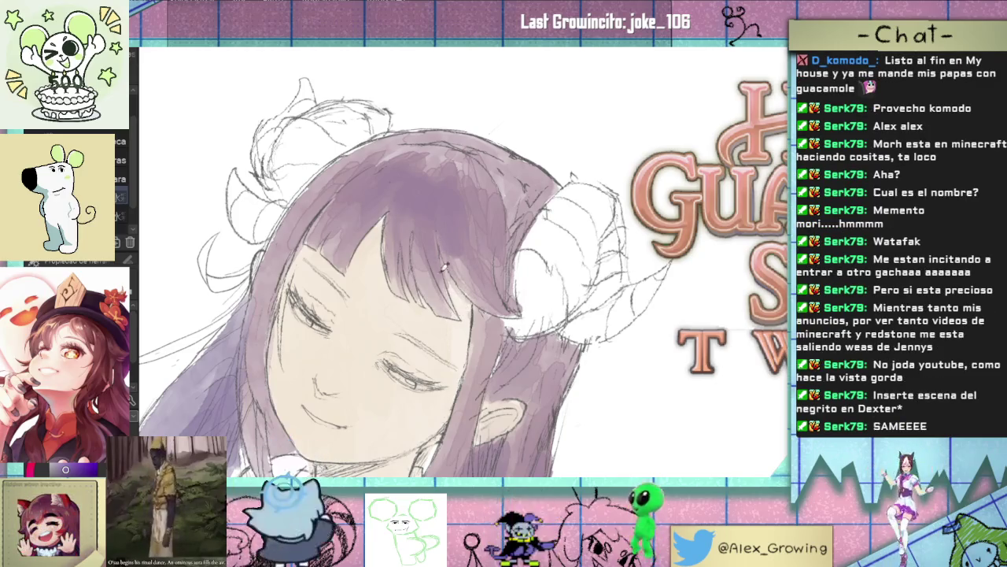
pyautogui.hotkey('ctrl', '-')
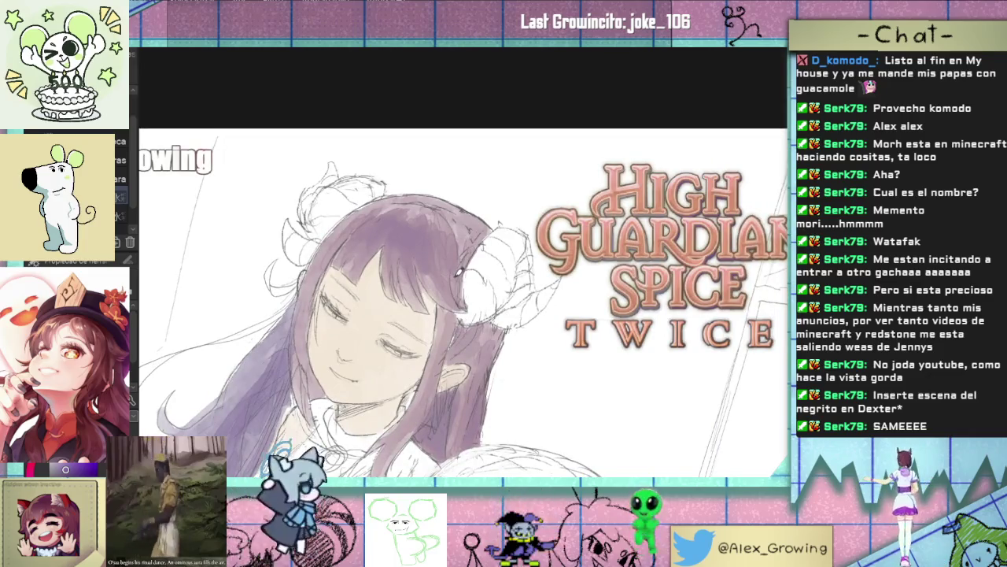
pyautogui.hotkey('ctrl', '+')
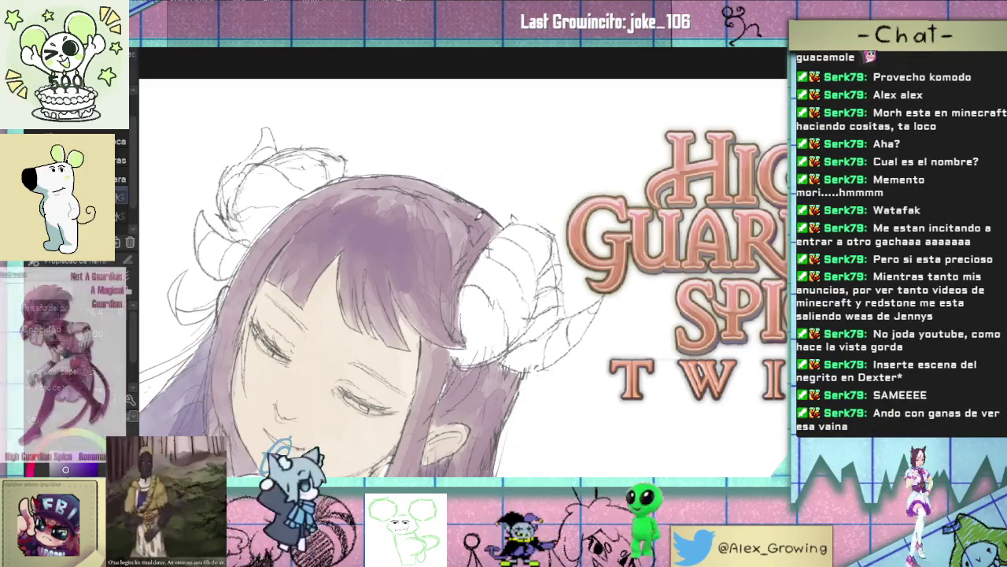
pyautogui.hotkey('ctrl', '-')
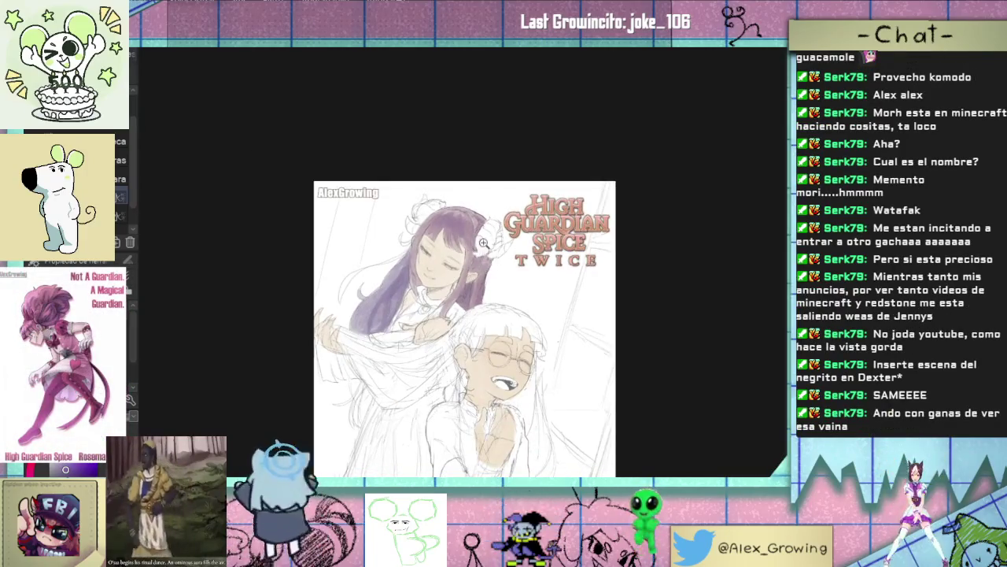
pyautogui.click(488, 248)
pyautogui.hotkey('ctrl', '-')
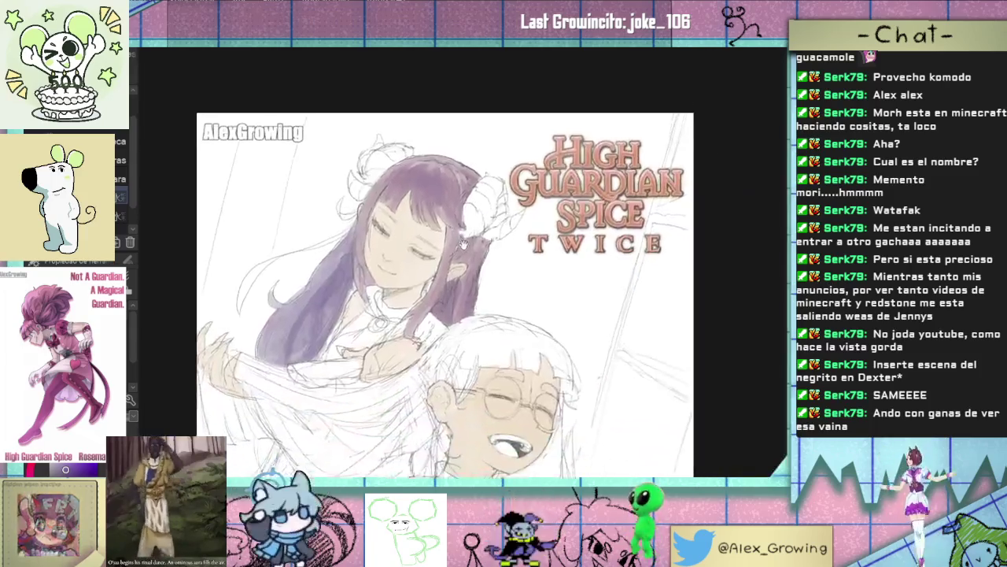
pyautogui.click(476, 155)
pyautogui.moveTo(477, 155)
pyautogui.mouseDown()
pyautogui.moveTo(465, 236)
pyautogui.moveTo(484, 250)
pyautogui.mouseUp()
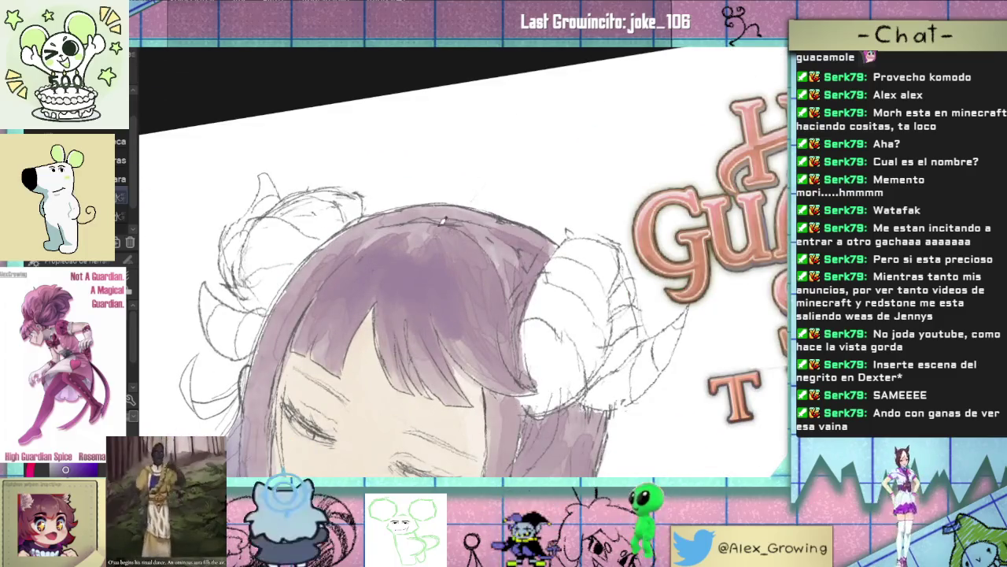
# Step: Rotate the canvas view to show the hair top and horns, then mostly straighten it
pyautogui.moveTo(383, 329); pyautogui.dragTo(380, 291)
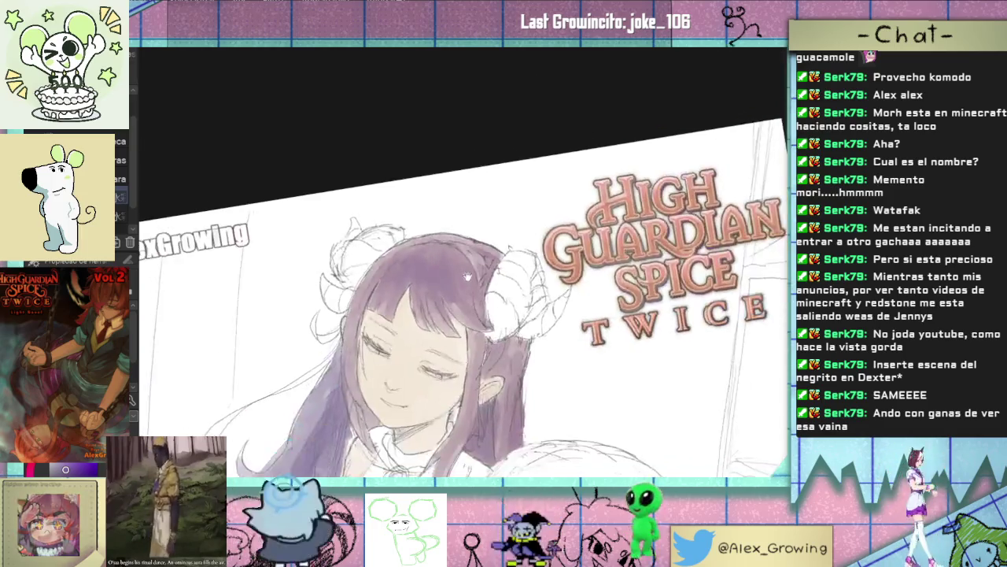
pyautogui.moveTo(397, 252)
pyautogui.mouseDown()
pyautogui.moveTo(456, 241)
pyautogui.moveTo(457, 167)
pyautogui.moveTo(425, 197)
pyautogui.mouseUp()
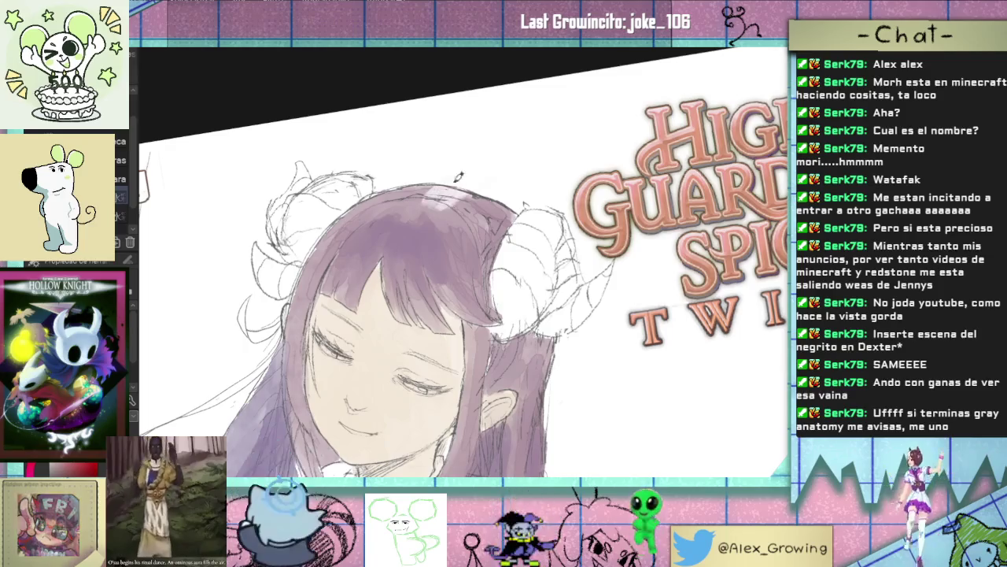
pyautogui.press('-')
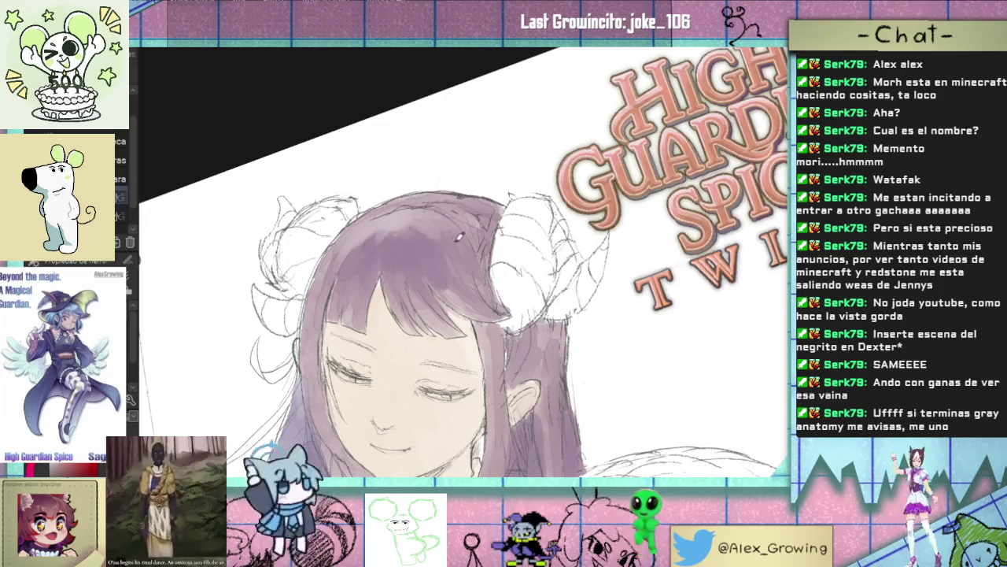
pyautogui.scroll(3, 429, 226)
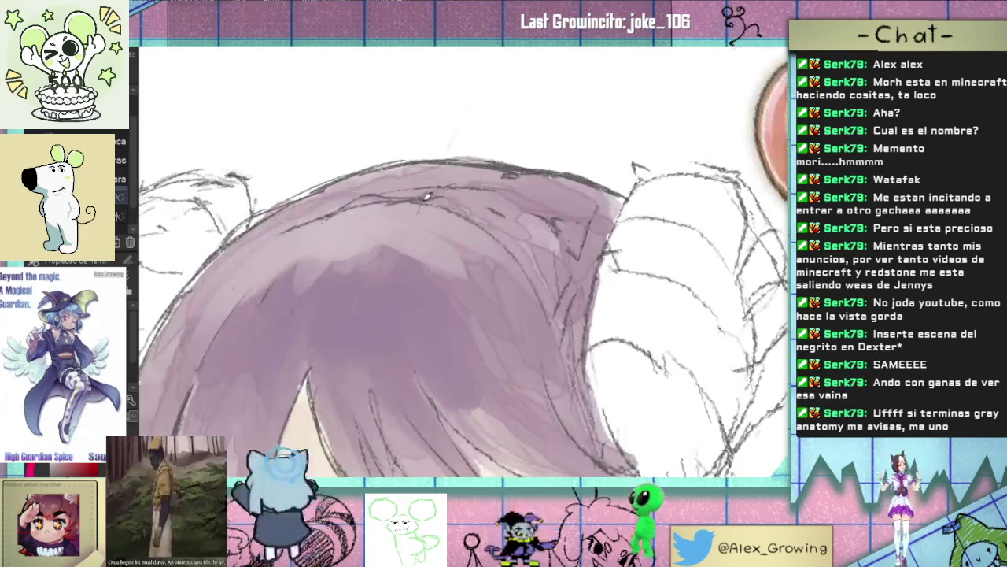
pyautogui.scroll(-1, 489, 253)
pyautogui.scroll(-1, 488, 251)
pyautogui.scroll(-2, 472, 260)
pyautogui.scroll(2, 462, 255)
pyautogui.scroll(1, 456, 255)
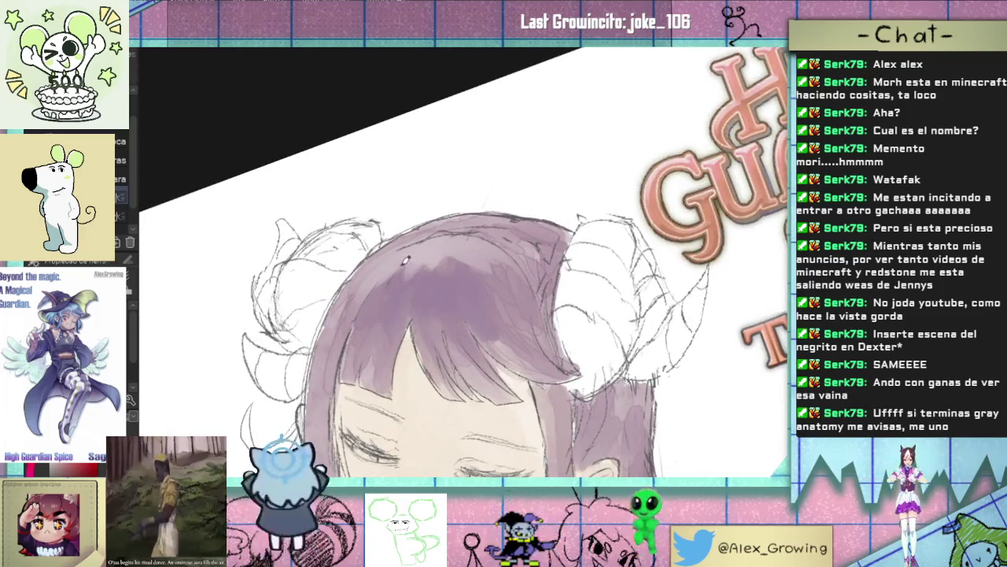
pyautogui.scroll(-1, 403, 289)
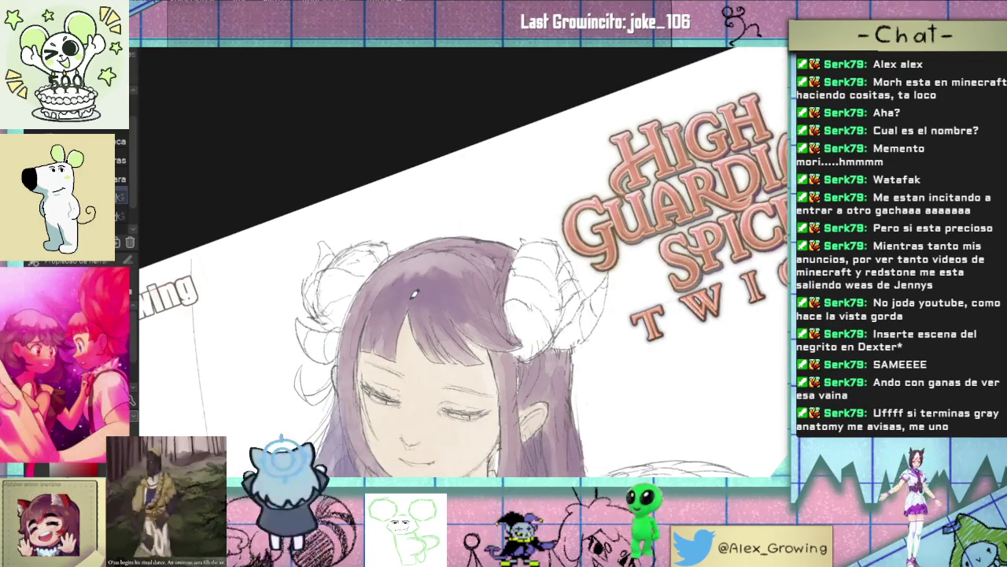
# Step: Reset the canvas rotation with Ctrl+@ and zoom out to the full cover
pyautogui.hotkey('ctrl', '@')
pyautogui.scroll(2, 514, 230)
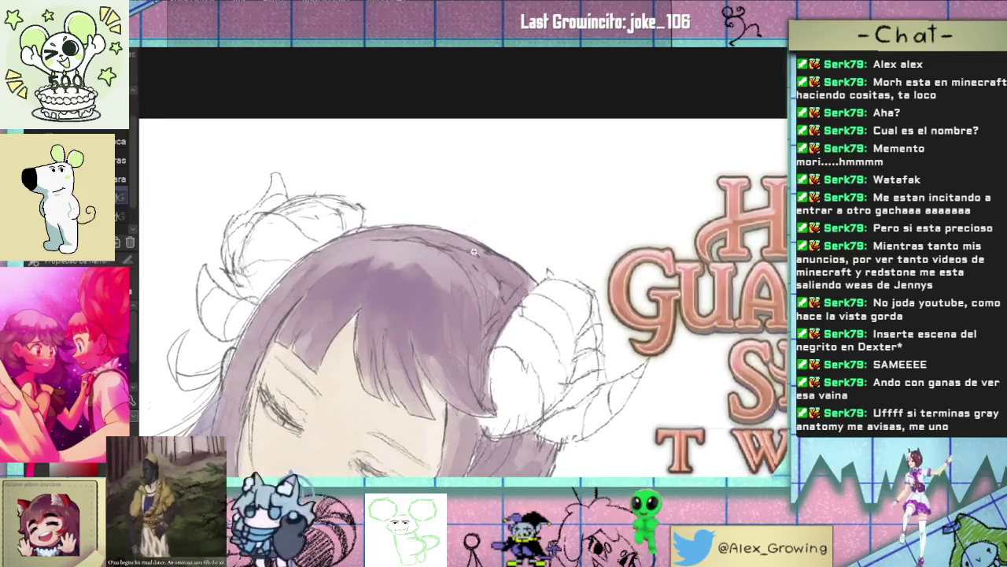
pyautogui.scroll(-4, 508, 209)
pyautogui.scroll(-2, 504, 200)
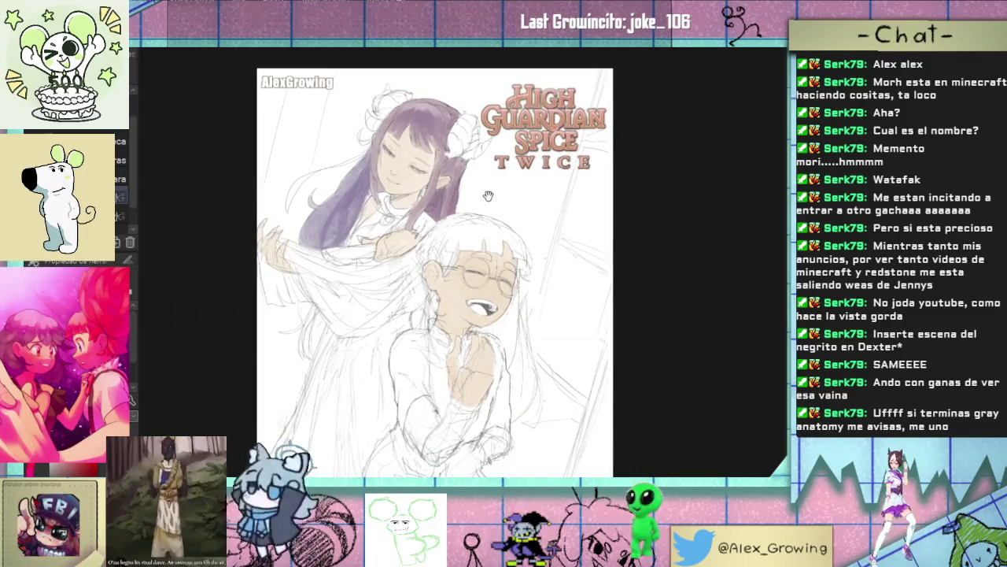
pyautogui.scroll(-1, 488, 195)
# Step: Zoom and tilt the canvas counter-clockwise to bring the purple-haired girl's face and hair up close
pyautogui.scroll(5, 486, 192)
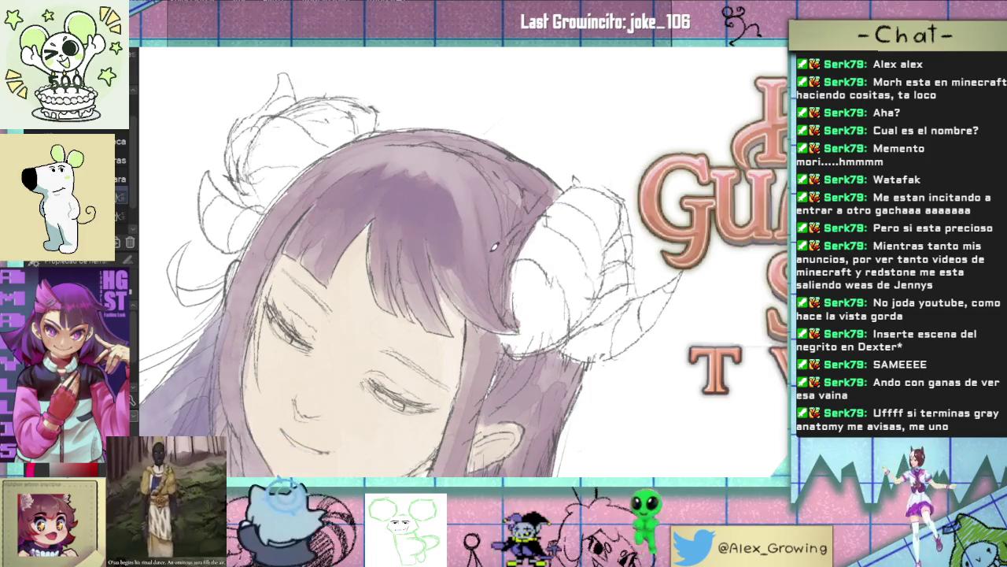
pyautogui.scroll(-4, 494, 246)
pyautogui.scroll(1, 465, 213)
pyautogui.scroll(3, 447, 189)
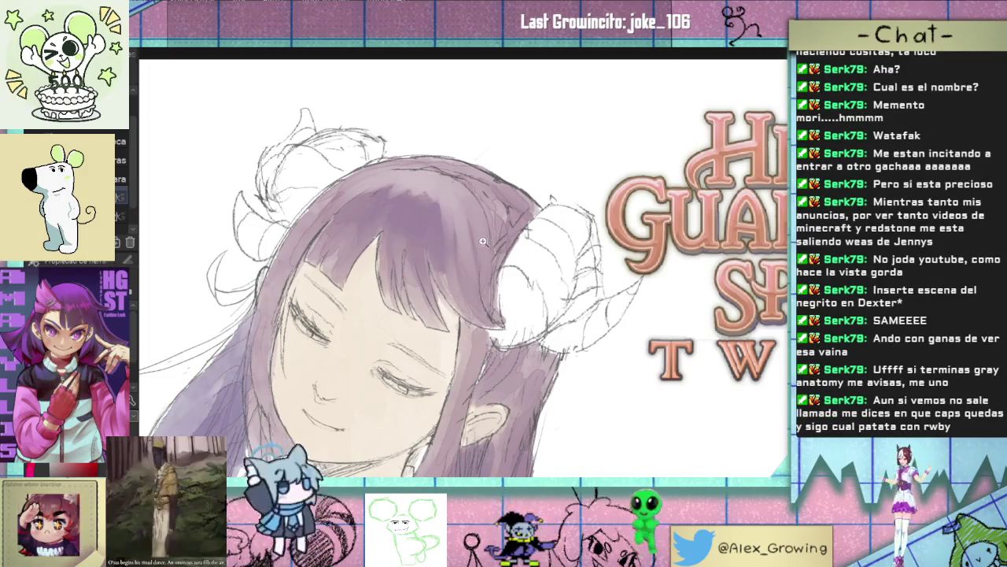
pyautogui.scroll(-1, 483, 239)
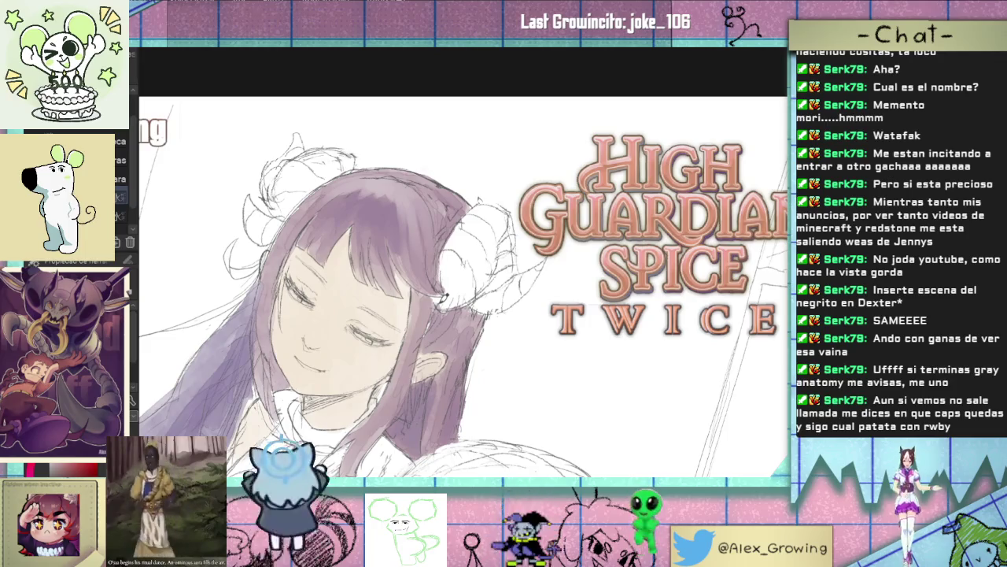
pyautogui.scroll(-1, 429, 275)
pyautogui.scroll(3, 465, 282)
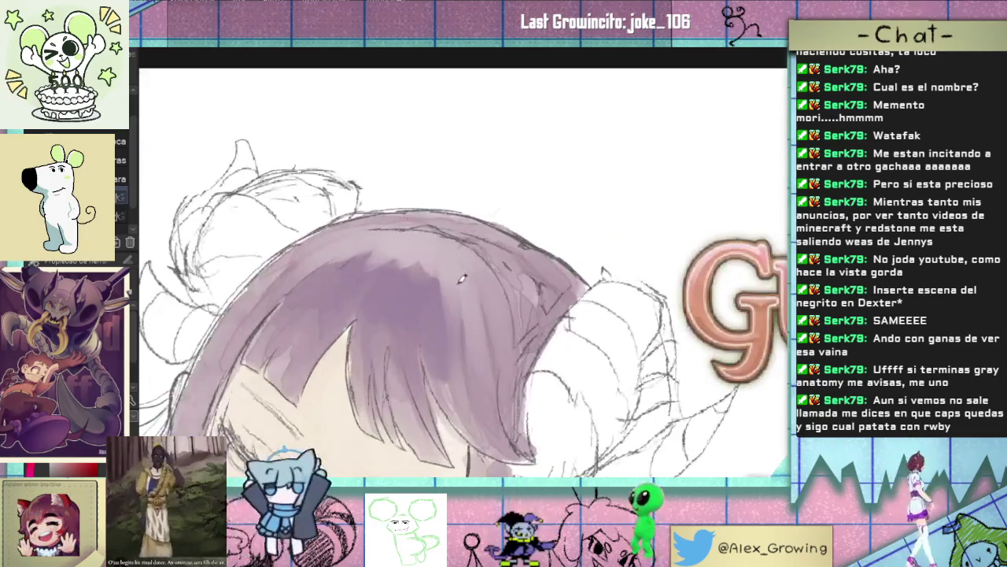
pyautogui.scroll(-2, 437, 314)
pyautogui.scroll(-1, 456, 283)
pyautogui.scroll(-1, 470, 266)
pyautogui.moveTo(471, 266); pyautogui.dragTo(509, 192)
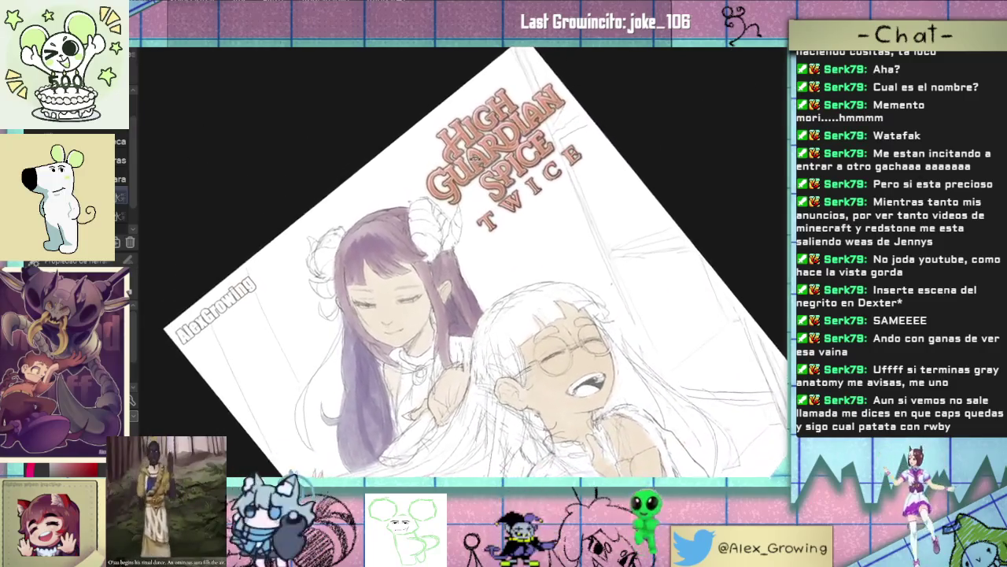
pyautogui.scroll(3, 488, 228)
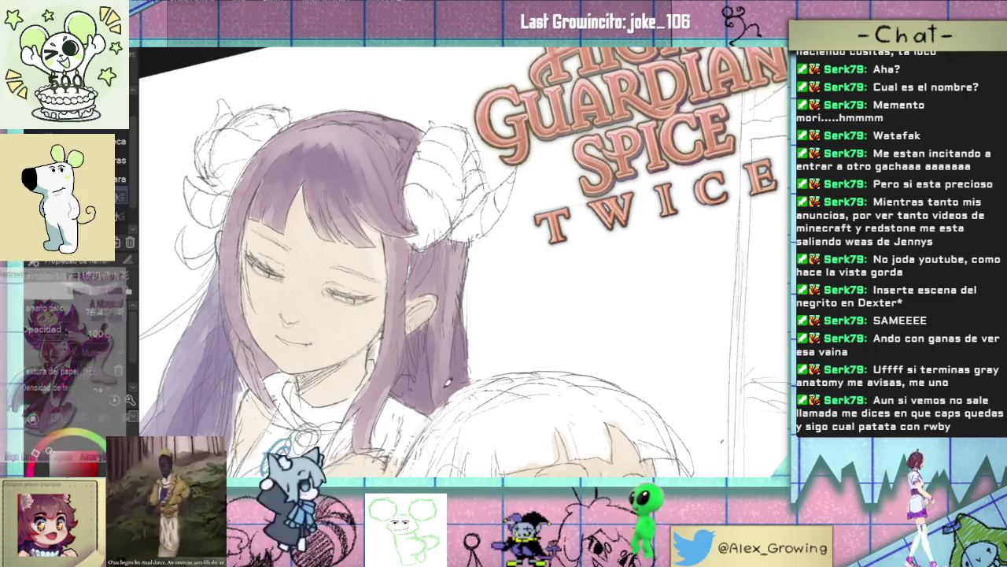
pyautogui.scroll(3, 447, 391)
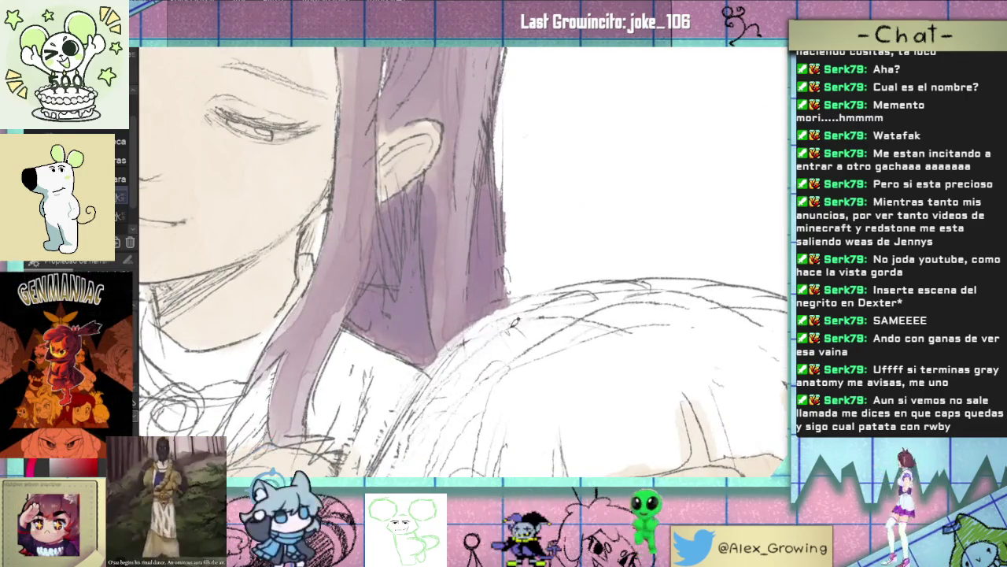
pyautogui.scroll(-3, 510, 326)
pyautogui.scroll(2, 497, 259)
pyautogui.scroll(1, 497, 259)
pyautogui.scroll(1, 461, 255)
pyautogui.scroll(1, 460, 255)
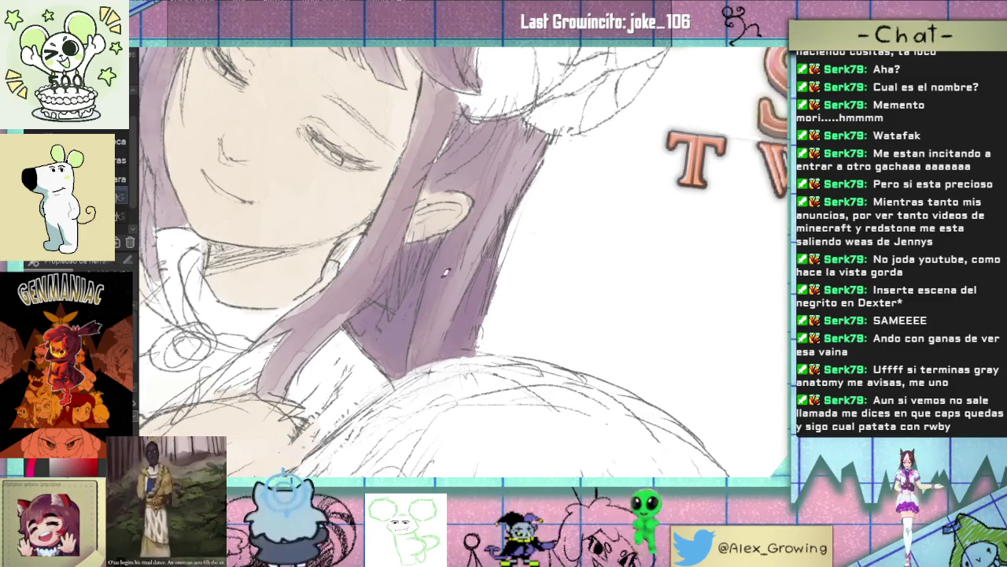
pyautogui.scroll(-3, 422, 344)
pyautogui.scroll(1, 441, 315)
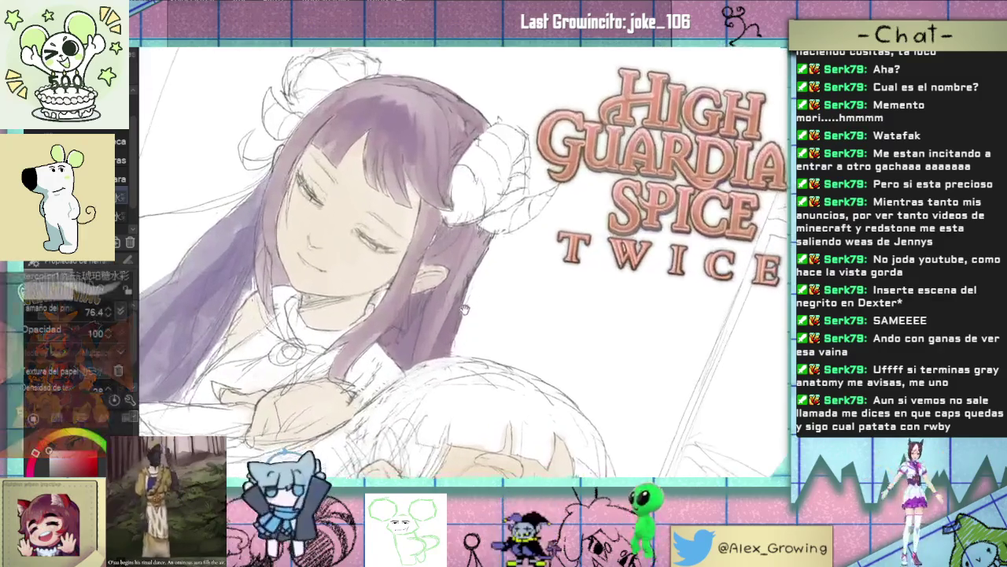
pyautogui.scroll(1, 446, 303)
pyautogui.scroll(1, 445, 297)
pyautogui.scroll(1, 445, 298)
pyautogui.scroll(-2, 452, 284)
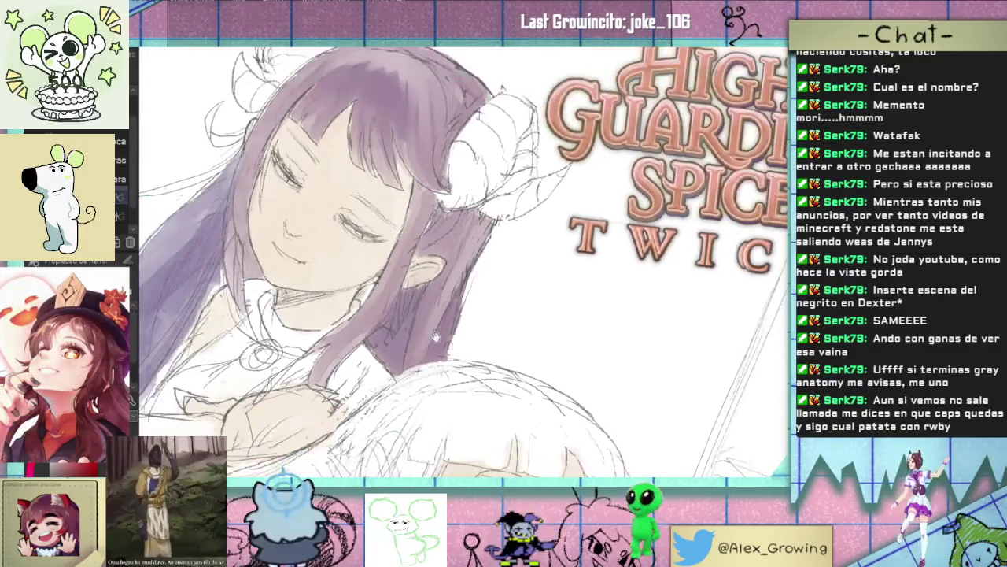
pyautogui.scroll(3, 472, 243)
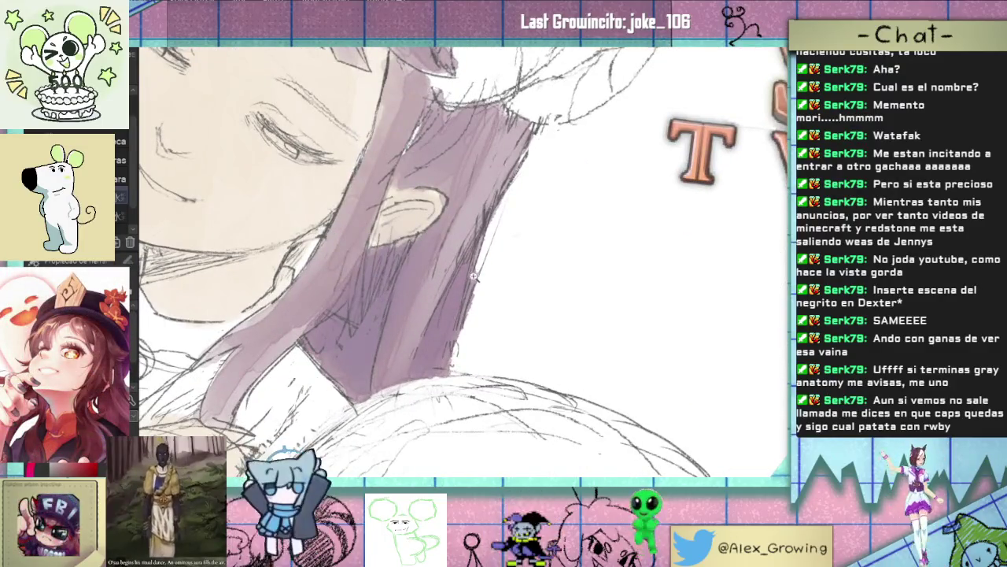
pyautogui.scroll(-3, 447, 323)
pyautogui.scroll(2, 449, 321)
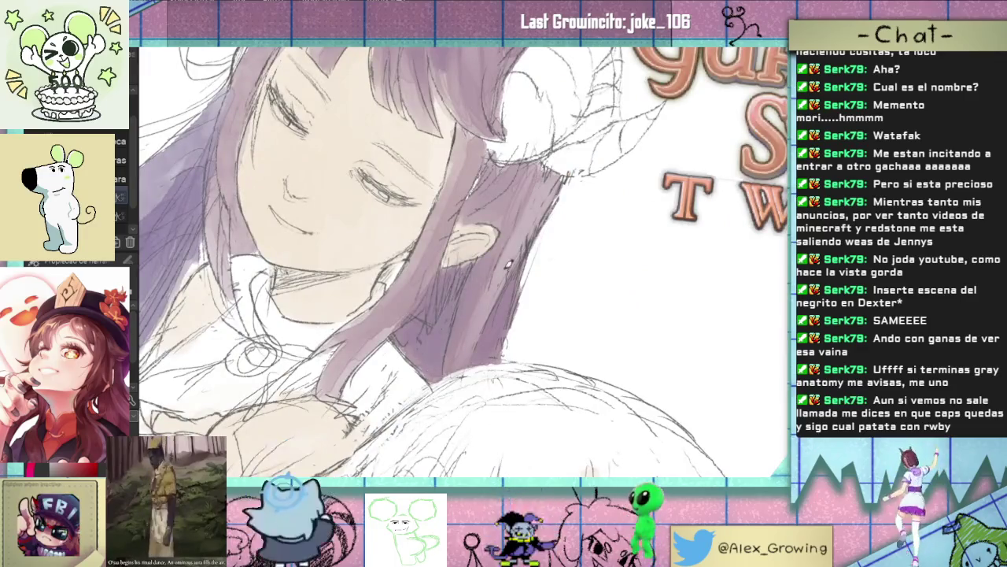
pyautogui.scroll(-3, 518, 247)
pyautogui.scroll(1, 511, 247)
pyautogui.scroll(3, 504, 248)
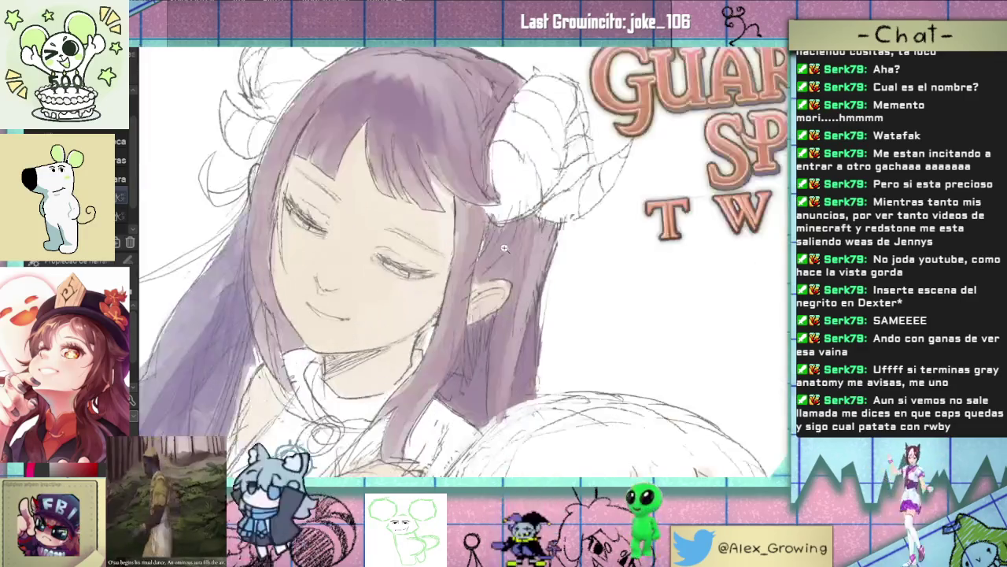
pyautogui.scroll(1, 500, 248)
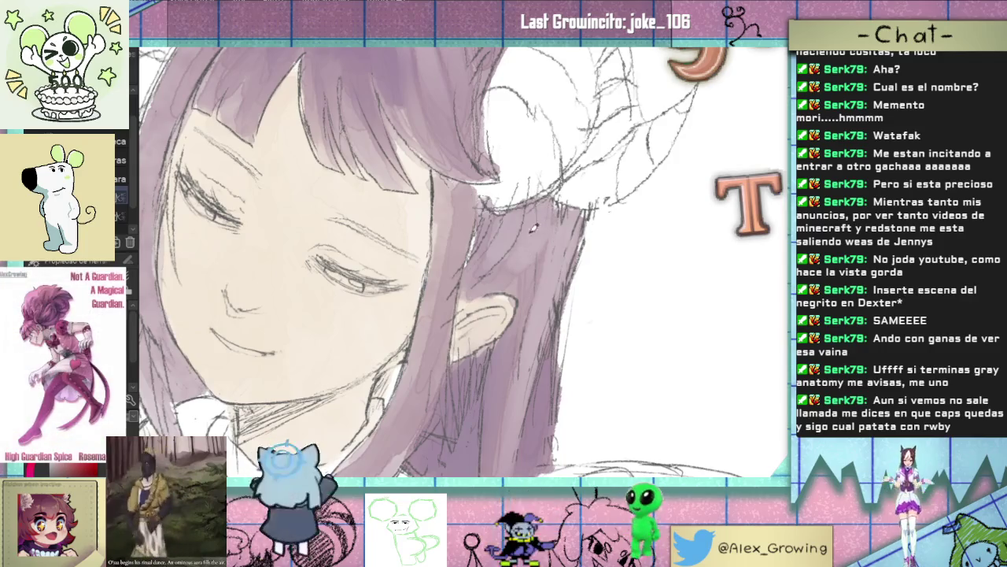
pyautogui.scroll(-3, 528, 240)
pyautogui.scroll(1, 528, 241)
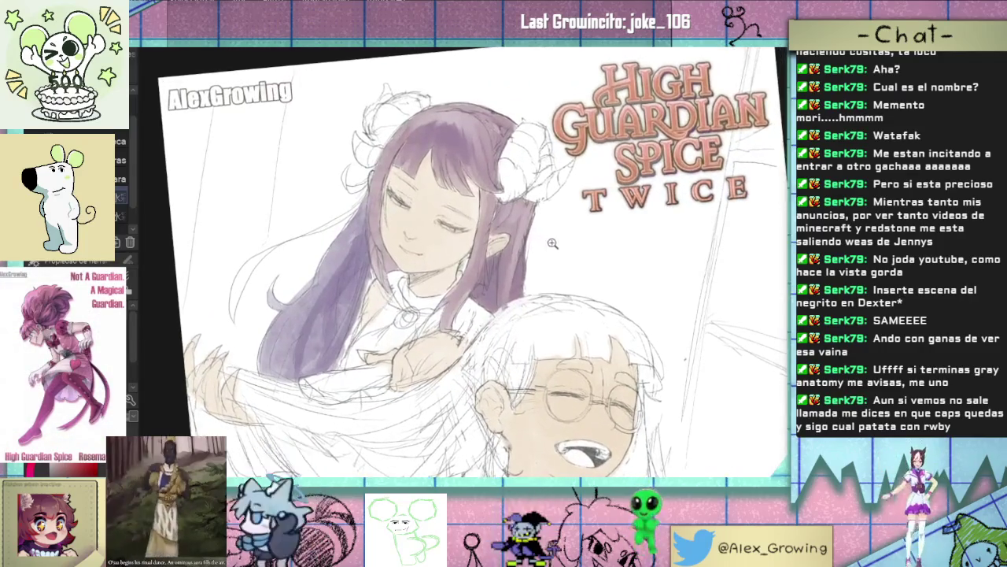
pyautogui.scroll(-1, 528, 241)
pyautogui.scroll(2, 491, 214)
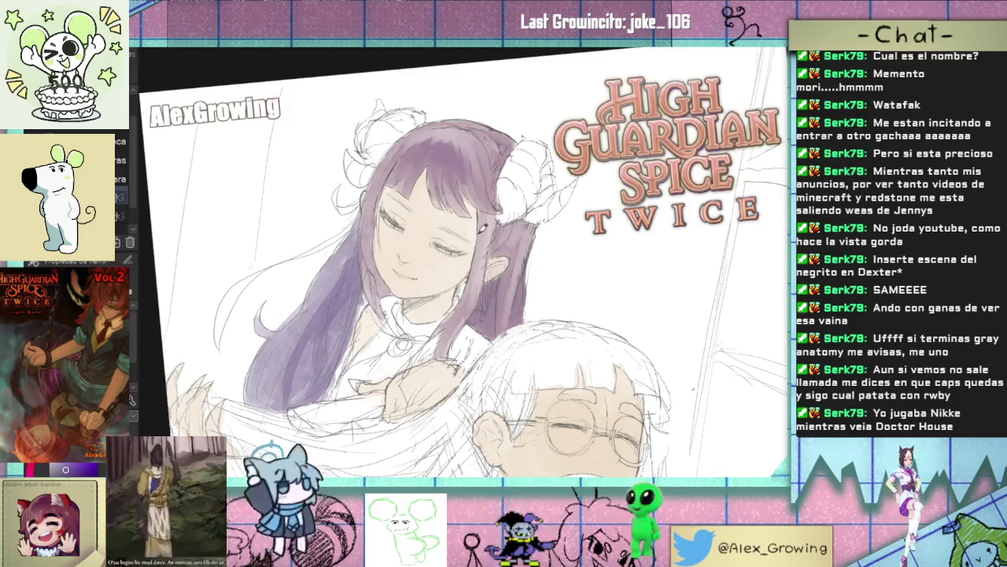
pyautogui.scroll(2, 477, 236)
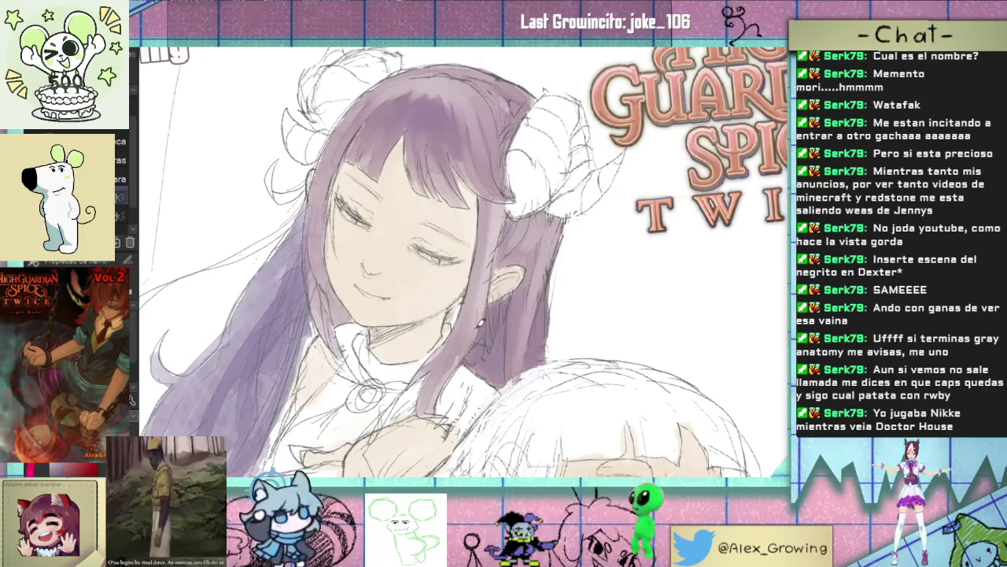
pyautogui.scroll(2, 485, 276)
# Step: Zoom in and reduce the canvas tilt for a better angle over the girl's head
pyautogui.scroll(1, 485, 276)
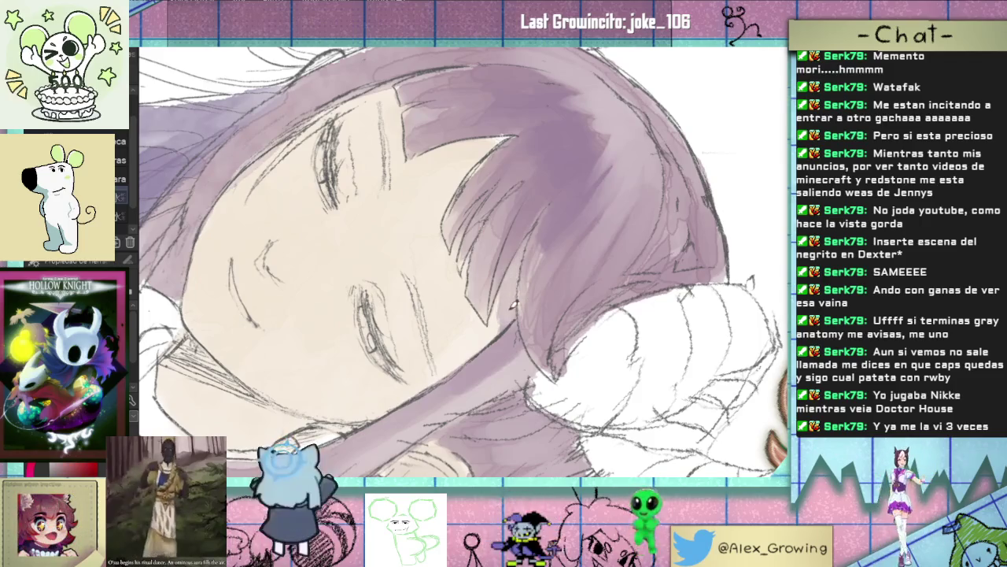
pyautogui.moveTo(504, 222); pyautogui.dragTo(482, 240)
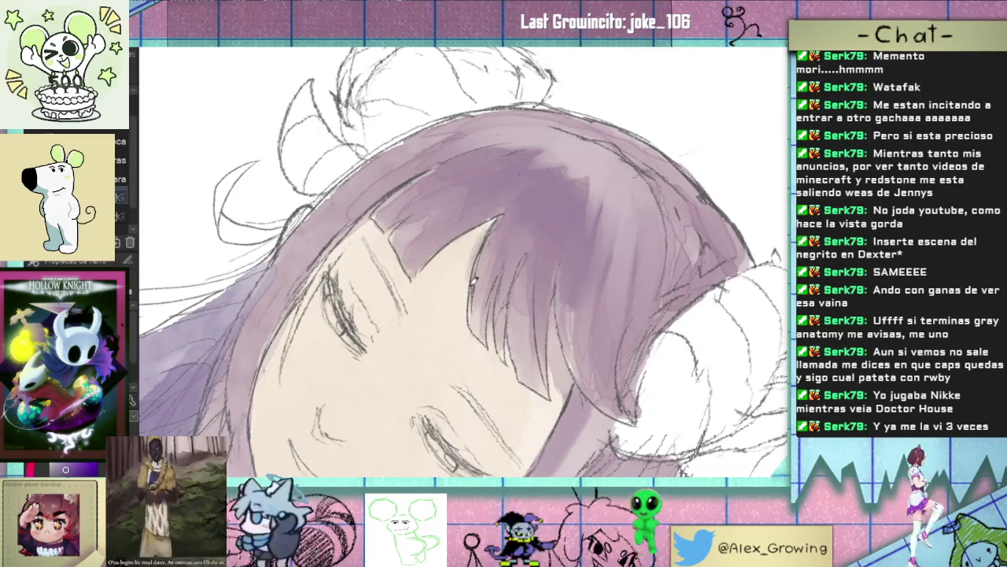
pyautogui.moveTo(480, 249); pyautogui.dragTo(463, 226)
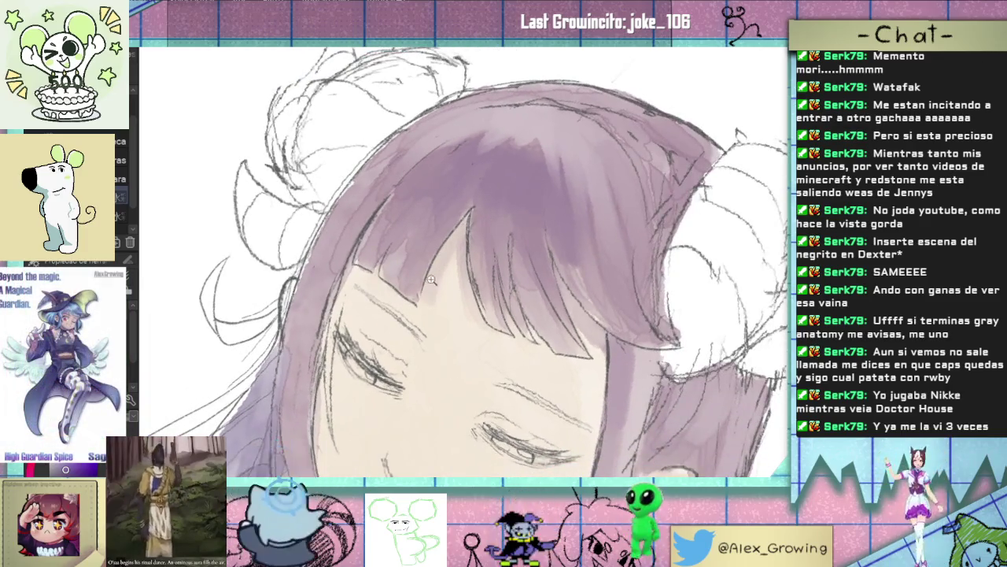
pyautogui.scroll(-3, 430, 280)
pyautogui.scroll(3, 369, 203)
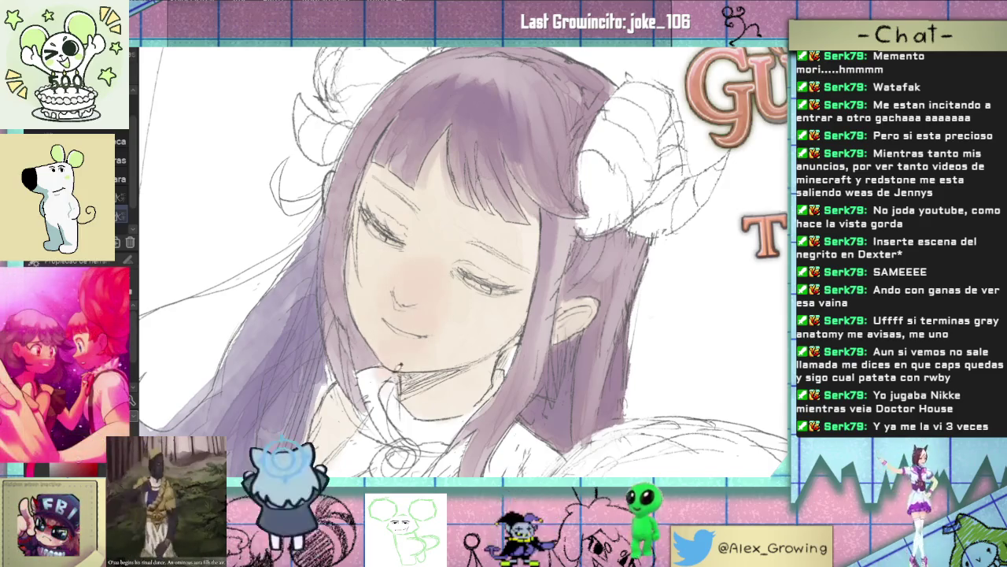
# Step: Undo the pink blush and chin shading, and remove a stray pink wash beside the face
pyautogui.hotkey('ctrl', 'z')
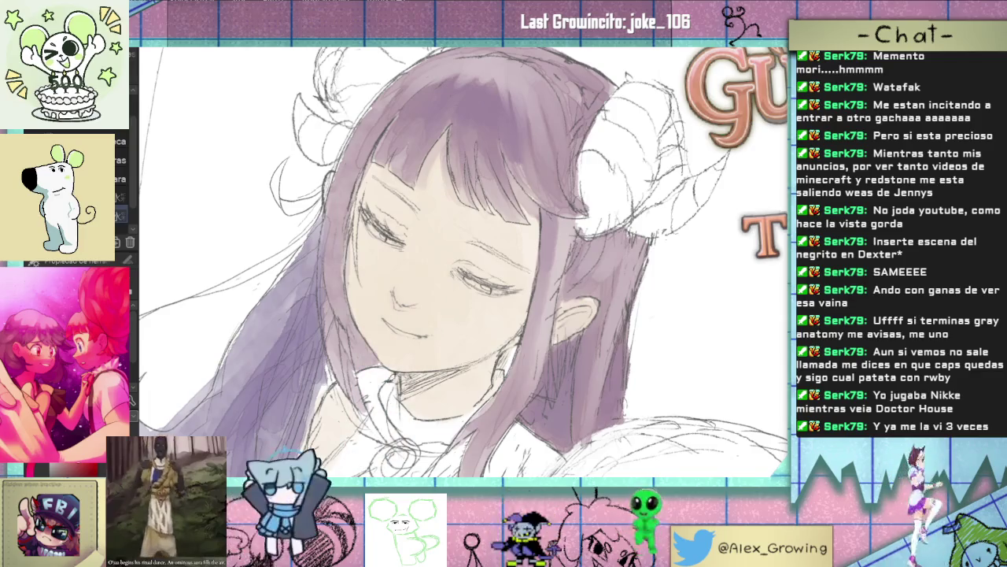
pyautogui.moveTo(275, 315)
pyautogui.mouseDown()
pyautogui.moveTo(195, 311)
pyautogui.moveTo(303, 307)
pyautogui.mouseUp()
pyautogui.hotkey('ctrl', 'z')
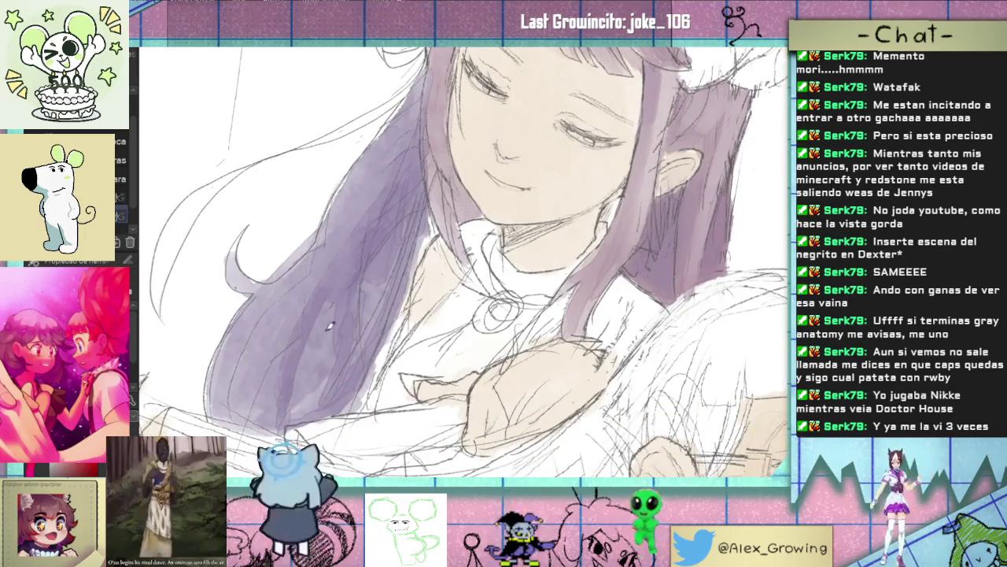
# Step: Test the pink blush colour beside the hair and centre the view on the girl's face
pyautogui.moveTo(531, 179)
pyautogui.mouseDown()
pyautogui.moveTo(429, 289)
pyautogui.moveTo(229, 376)
pyautogui.mouseUp()
pyautogui.moveTo(511, 307); pyautogui.dragTo(535, 397)
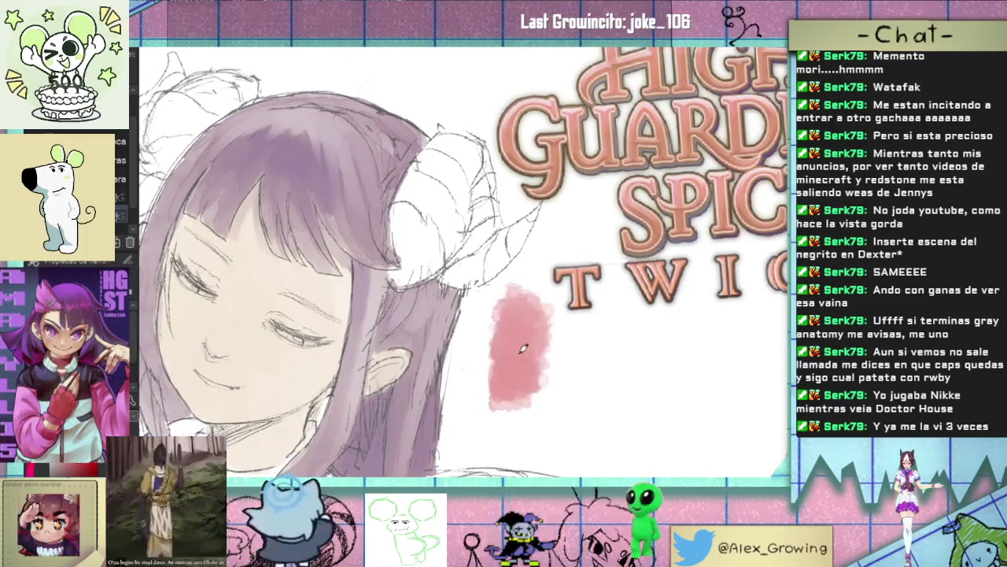
pyautogui.moveTo(577, 309); pyautogui.dragTo(531, 137)
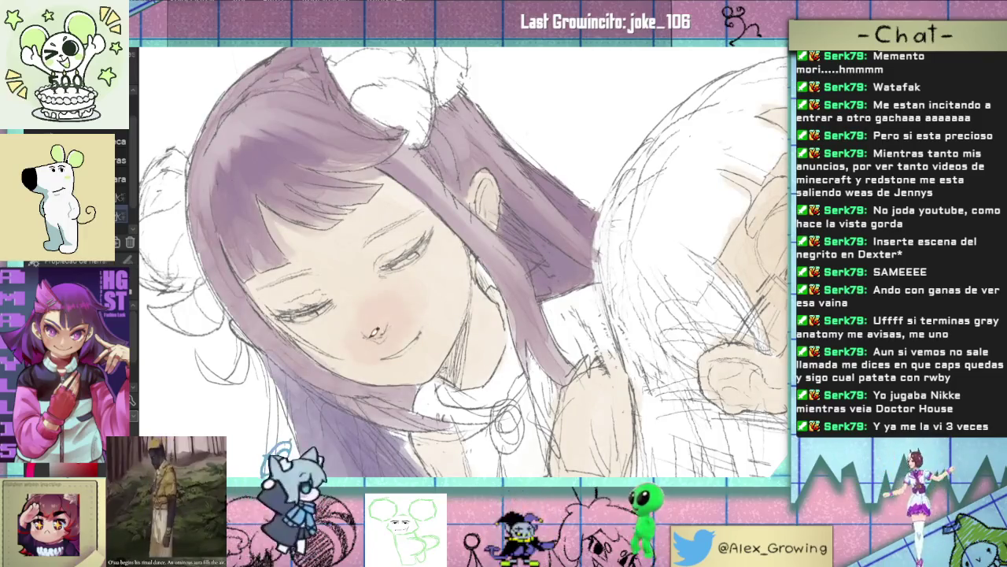
# Step: Paint a stronger pink blush over the nose and cheeks, then zoom back out to the full cover
pyautogui.moveTo(331, 346); pyautogui.dragTo(409, 299)
pyautogui.moveTo(373, 323)
pyautogui.mouseDown()
pyautogui.moveTo(386, 331)
pyautogui.moveTo(383, 304)
pyautogui.mouseUp()
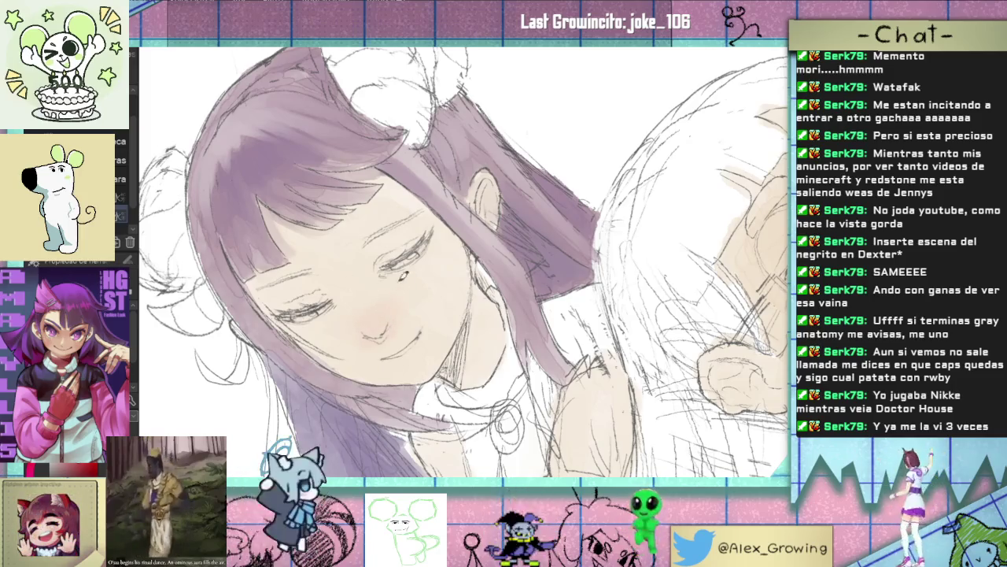
pyautogui.scroll(3, 449, 270)
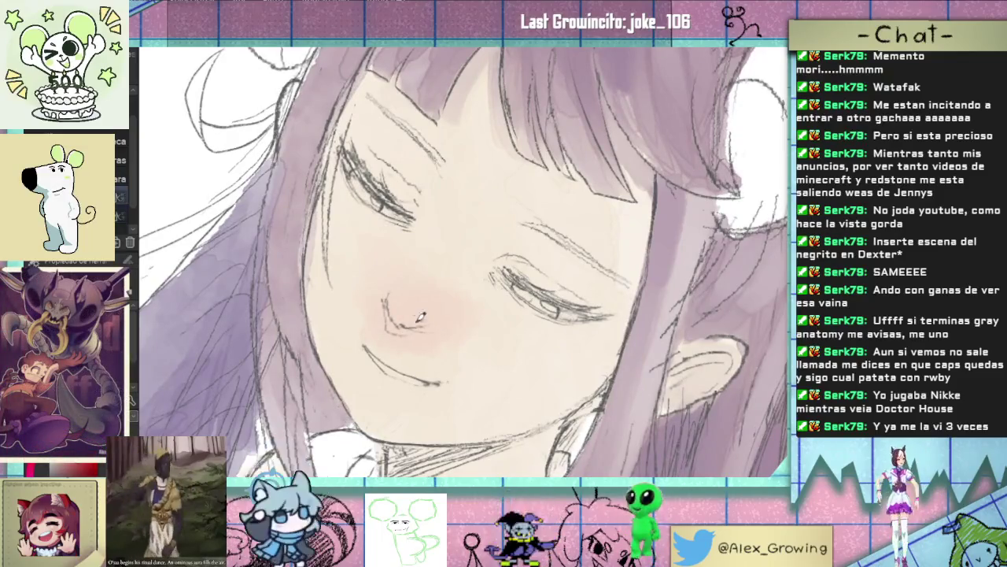
pyautogui.moveTo(409, 309); pyautogui.dragTo(429, 321)
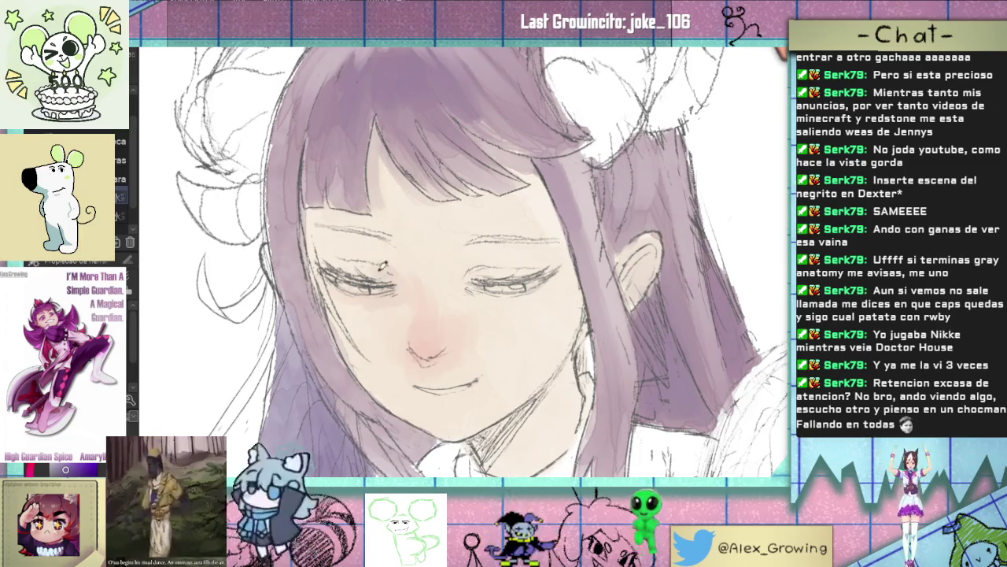
pyautogui.scroll(-5, 334, 250)
pyautogui.scroll(5, 334, 251)
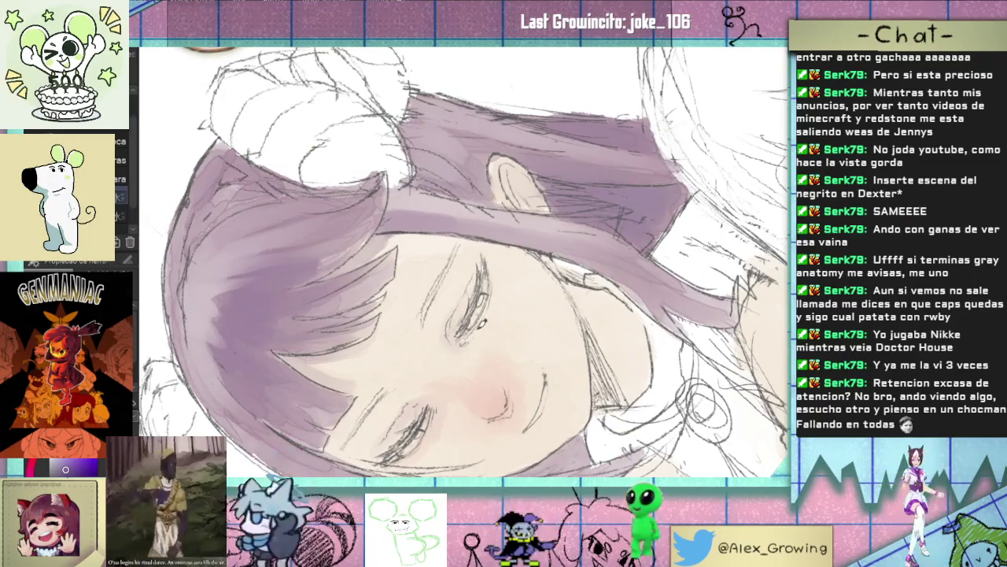
pyautogui.scroll(-5, 517, 276)
pyautogui.scroll(3, 516, 226)
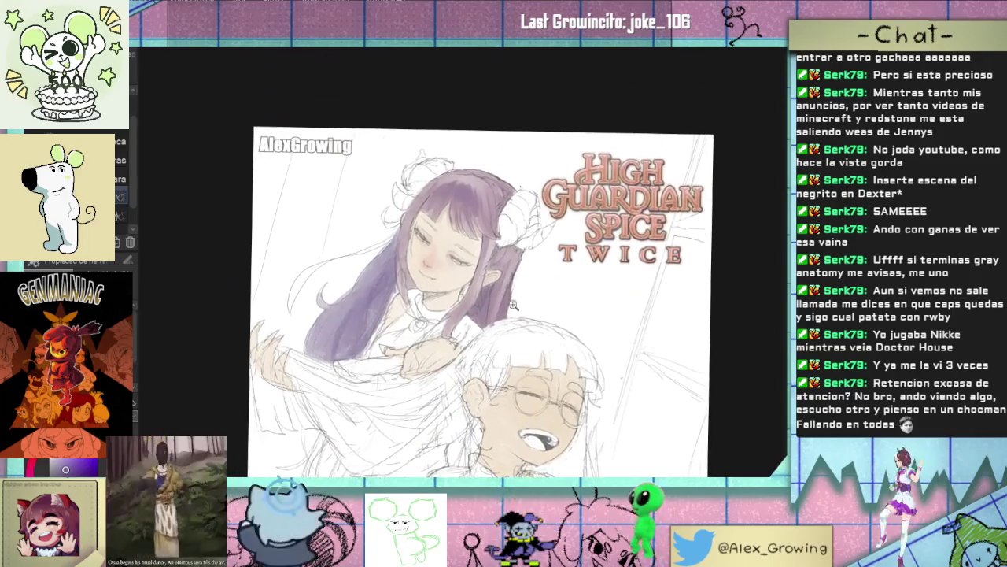
pyautogui.scroll(5, 516, 228)
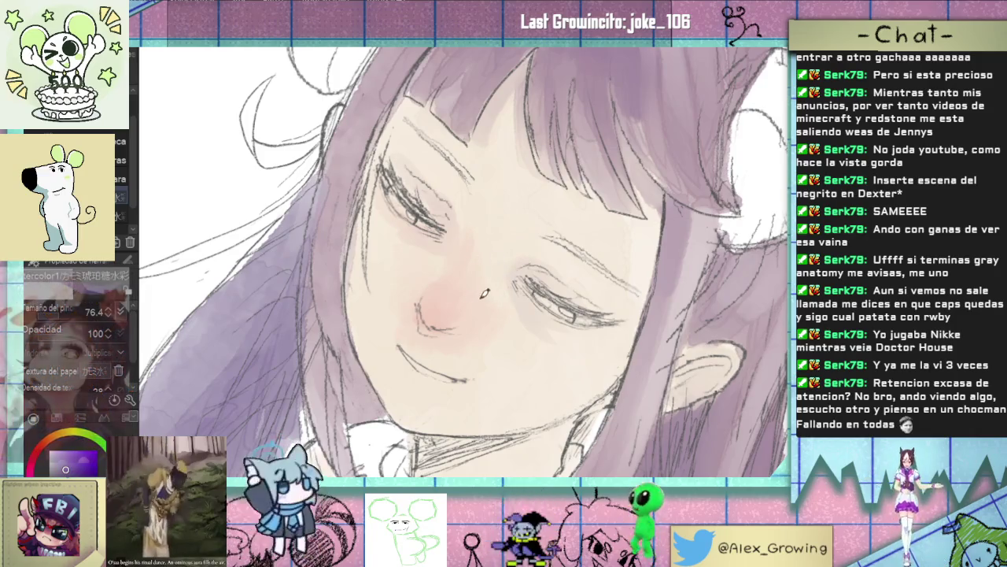
pyautogui.moveTo(484, 255); pyautogui.dragTo(479, 292)
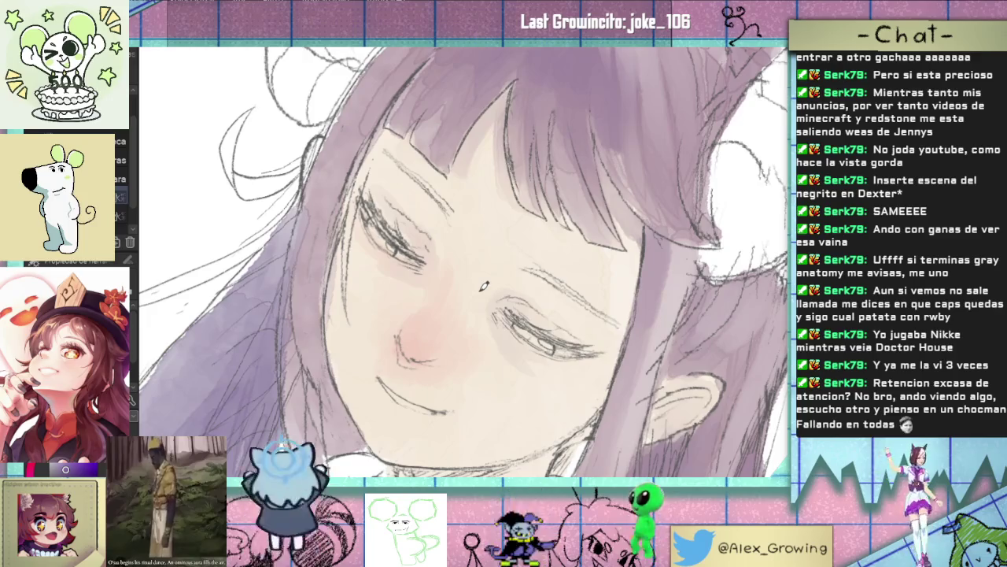
pyautogui.moveTo(484, 286); pyautogui.dragTo(571, 246)
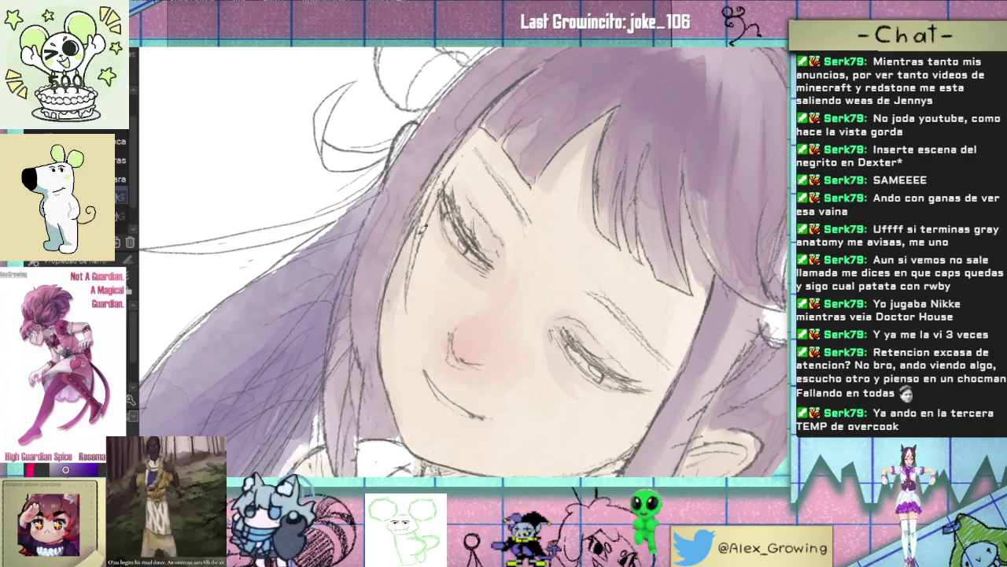
pyautogui.press('-')
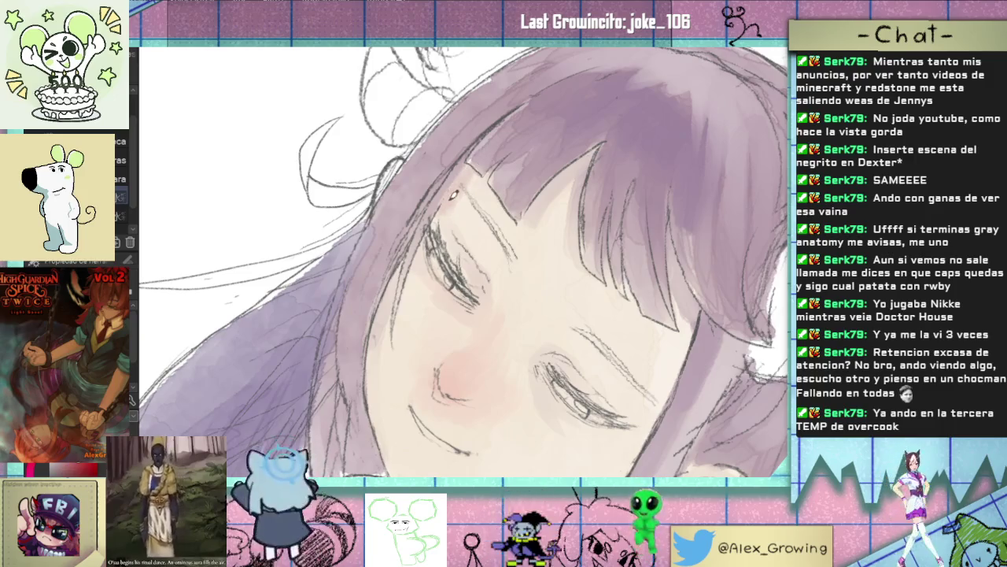
pyautogui.scroll(-5, 445, 201)
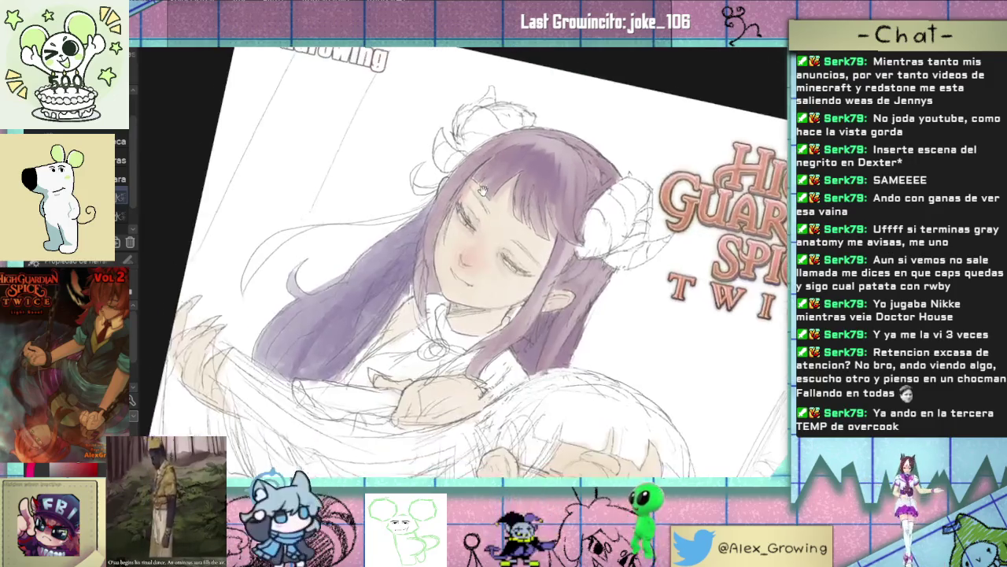
pyautogui.moveTo(509, 133); pyautogui.dragTo(424, 205)
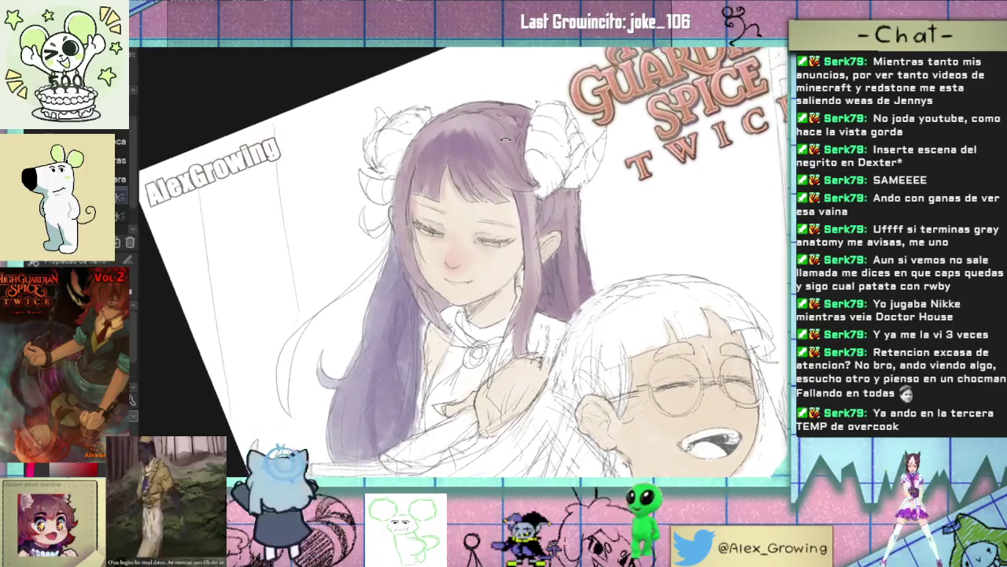
pyautogui.scroll(3, 424, 204)
pyautogui.scroll(2, 424, 205)
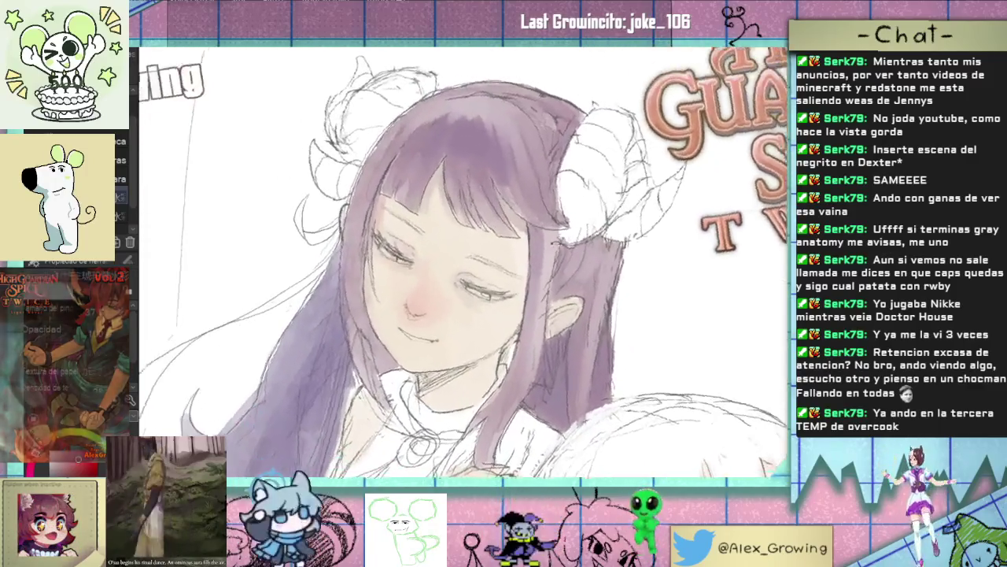
pyautogui.moveTo(441, 236)
pyautogui.mouseDown()
pyautogui.moveTo(479, 276)
pyautogui.moveTo(464, 275)
pyautogui.mouseUp()
pyautogui.scroll(3, 478, 276)
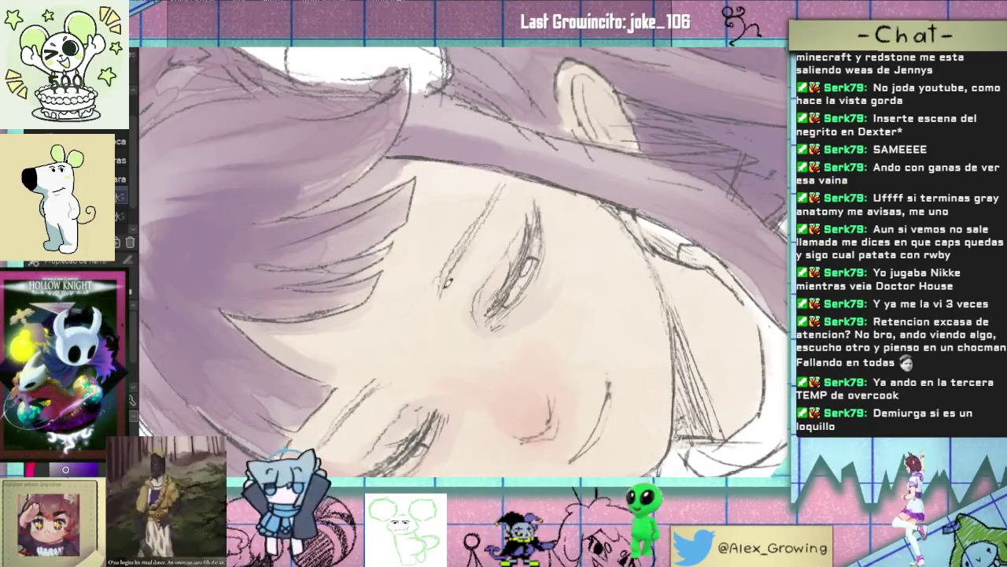
pyautogui.moveTo(516, 165); pyautogui.dragTo(420, 331)
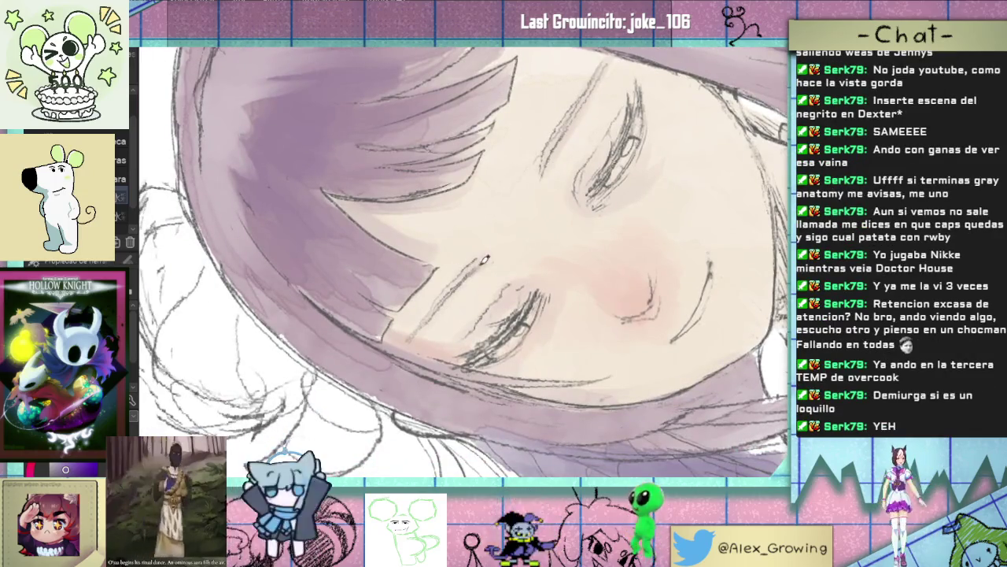
pyautogui.moveTo(443, 304); pyautogui.dragTo(486, 251)
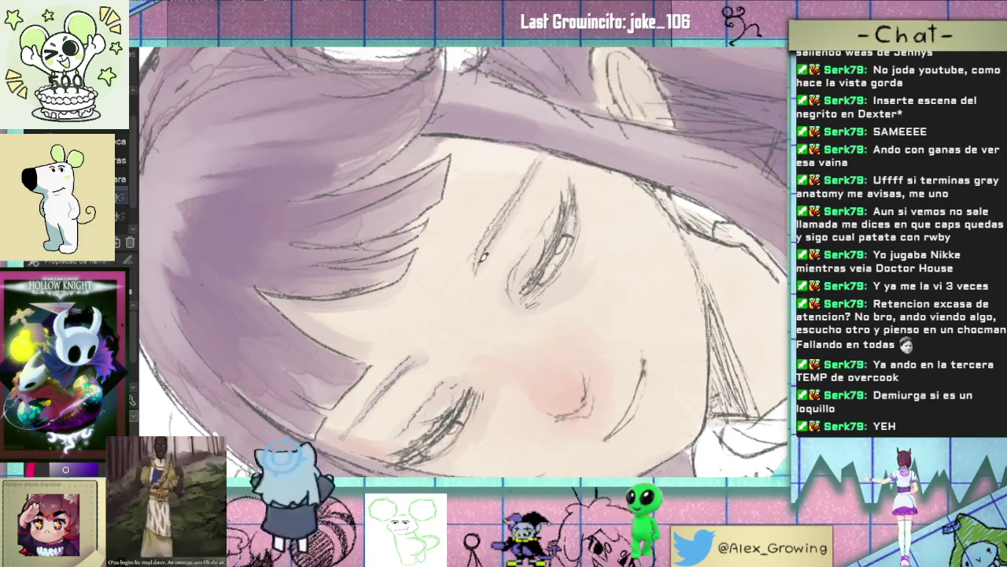
pyautogui.moveTo(519, 199); pyautogui.dragTo(520, 293)
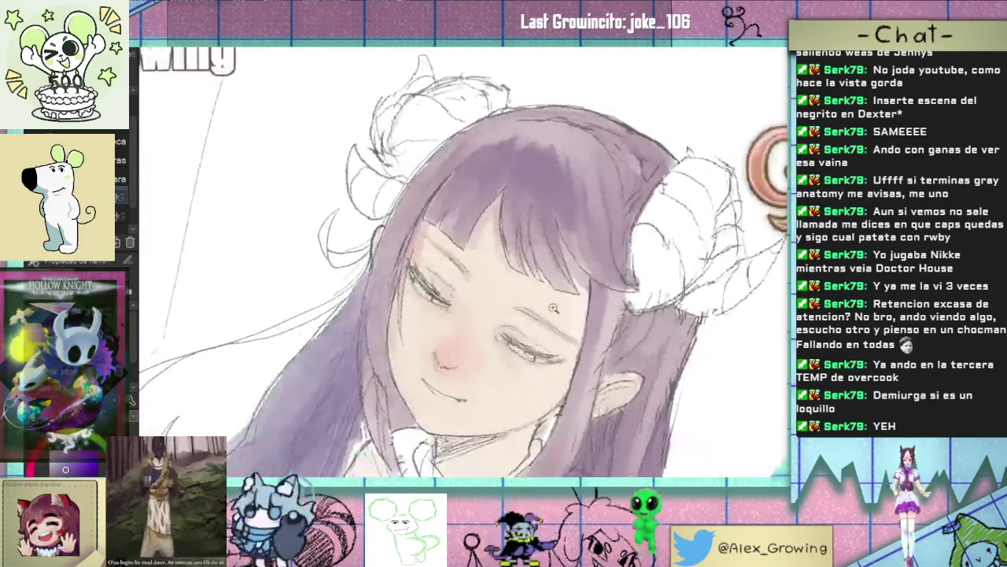
pyautogui.scroll(5, 521, 295)
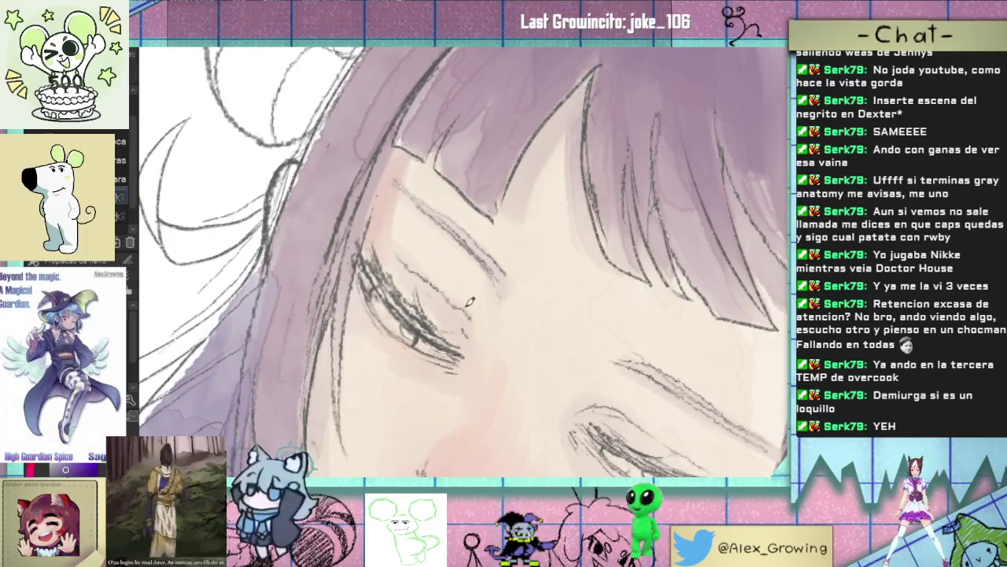
pyautogui.scroll(-5, 489, 308)
pyautogui.moveTo(538, 293); pyautogui.dragTo(569, 272)
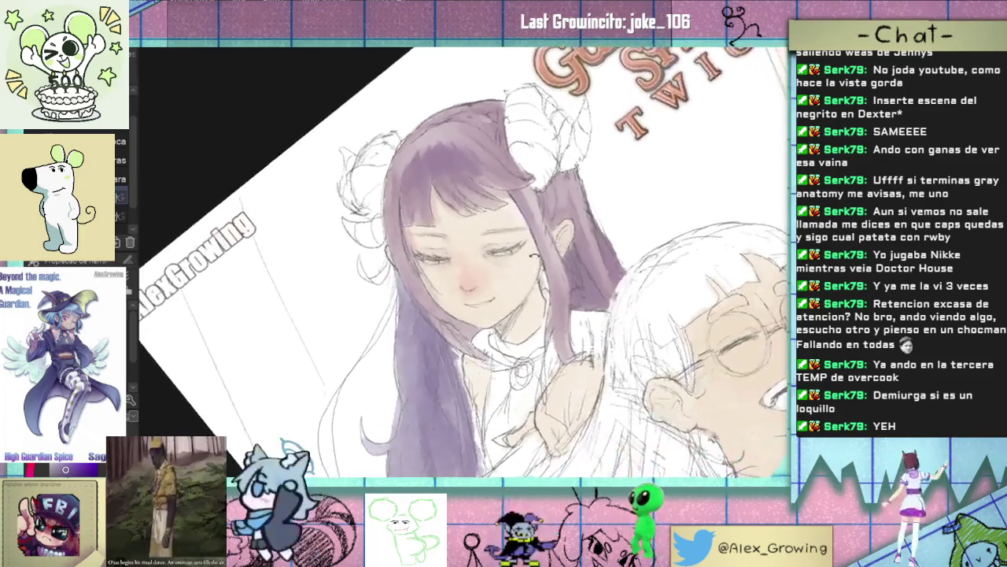
pyautogui.scroll(3, 569, 273)
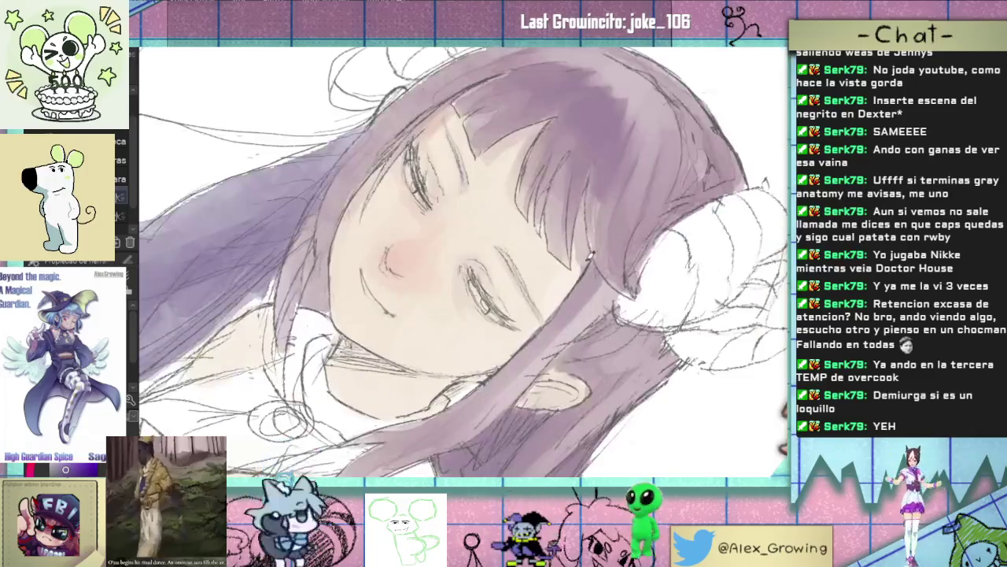
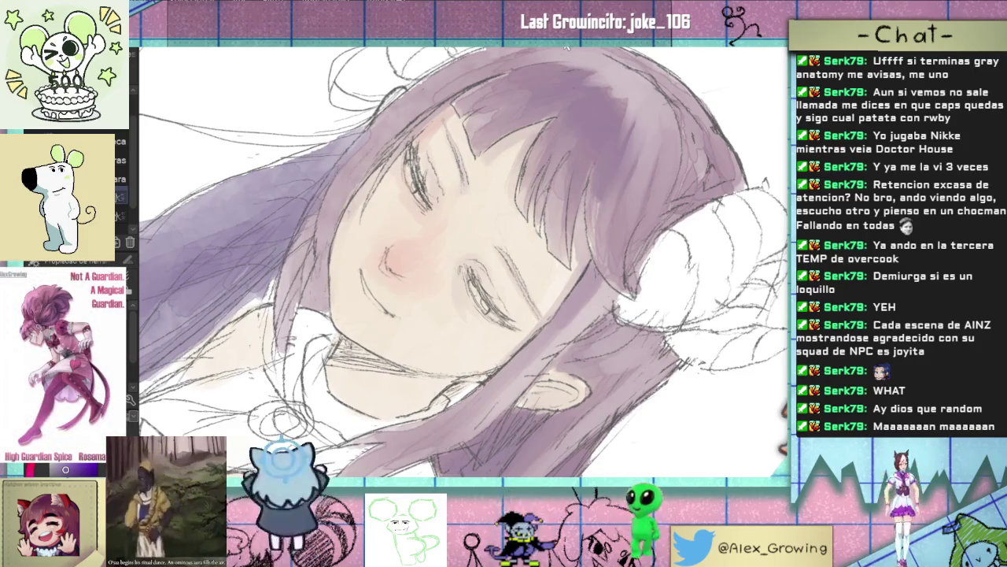
# Step: Paint darker purple watercolour strokes over the hair strands beside her face
pyautogui.scroll(-5, 564, 183)
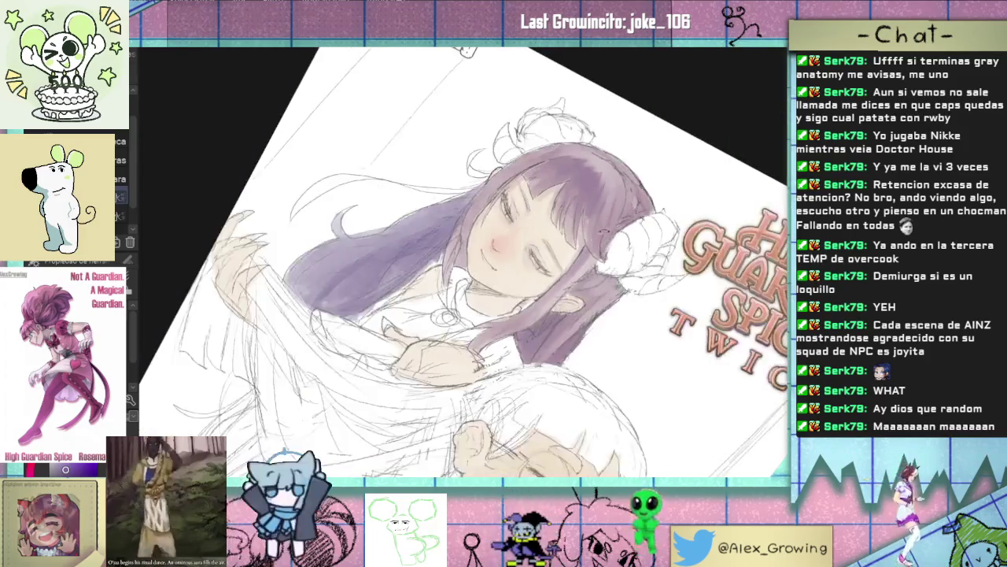
pyautogui.scroll(5, 561, 156)
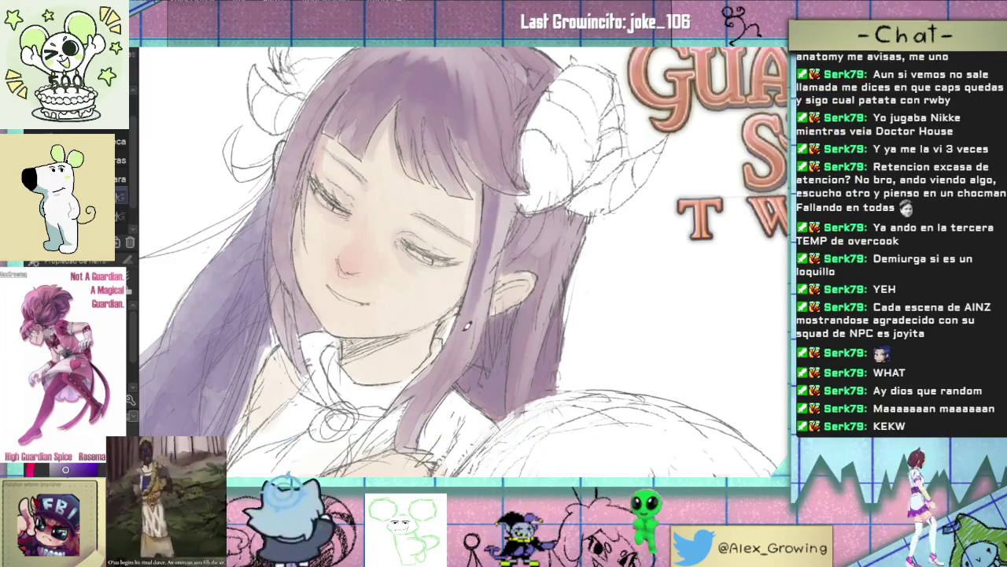
pyautogui.scroll(3, 527, 257)
pyautogui.scroll(3, 527, 257)
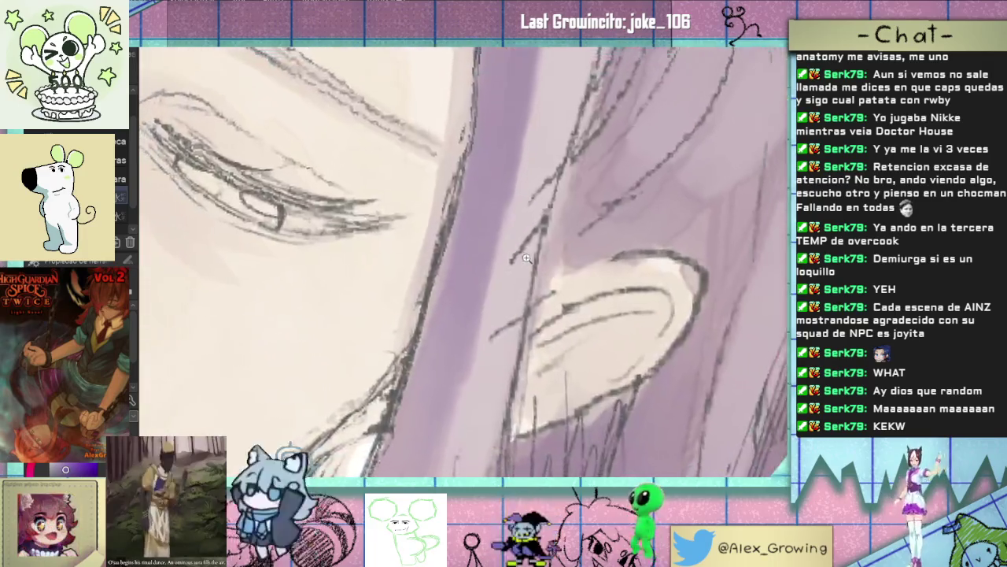
pyautogui.scroll(-3, 527, 257)
pyautogui.scroll(-1, 498, 315)
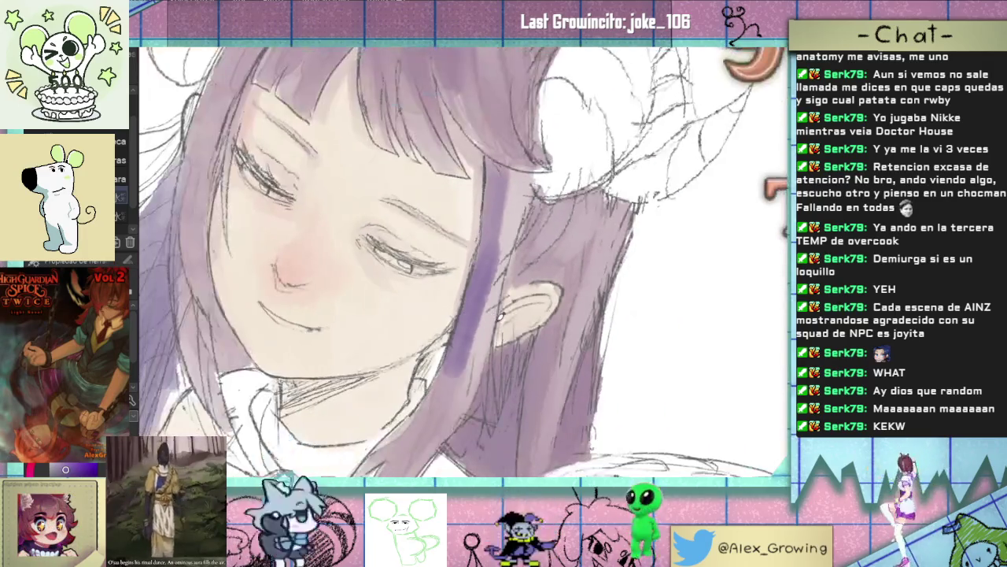
pyautogui.scroll(2, 472, 307)
pyautogui.scroll(2, 448, 300)
pyautogui.scroll(2, 448, 299)
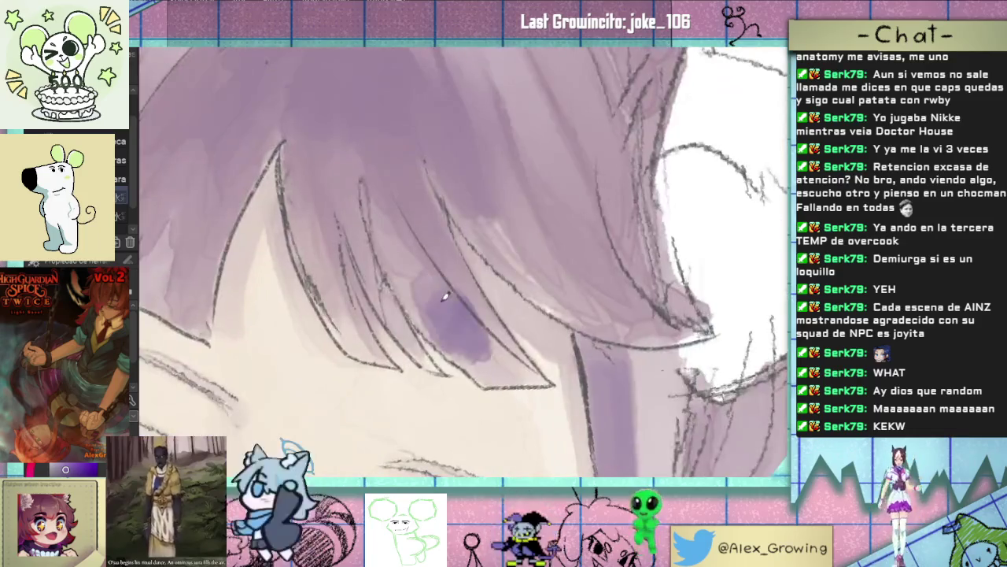
pyautogui.scroll(-4, 473, 291)
pyautogui.scroll(3, 495, 277)
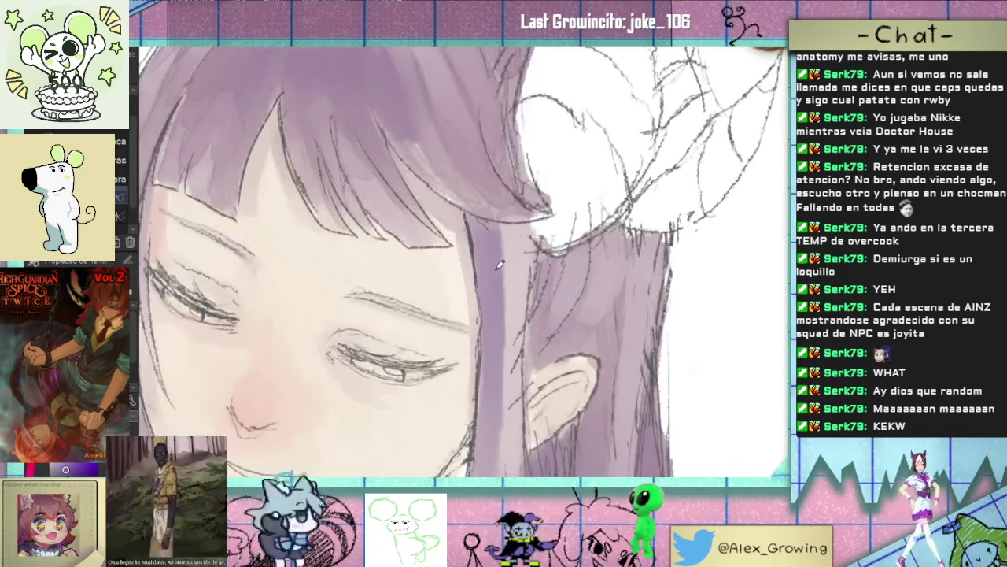
pyautogui.scroll(-3, 495, 275)
pyautogui.scroll(-2, 495, 275)
pyautogui.scroll(-1, 495, 275)
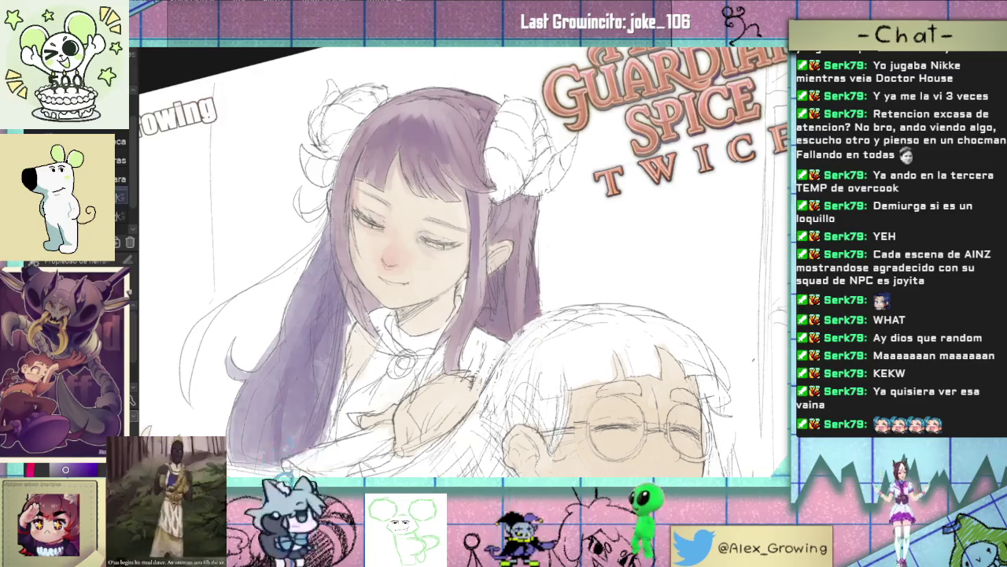
pyautogui.scroll(-3, 493, 173)
pyautogui.scroll(1, 493, 173)
pyautogui.scroll(2, 492, 173)
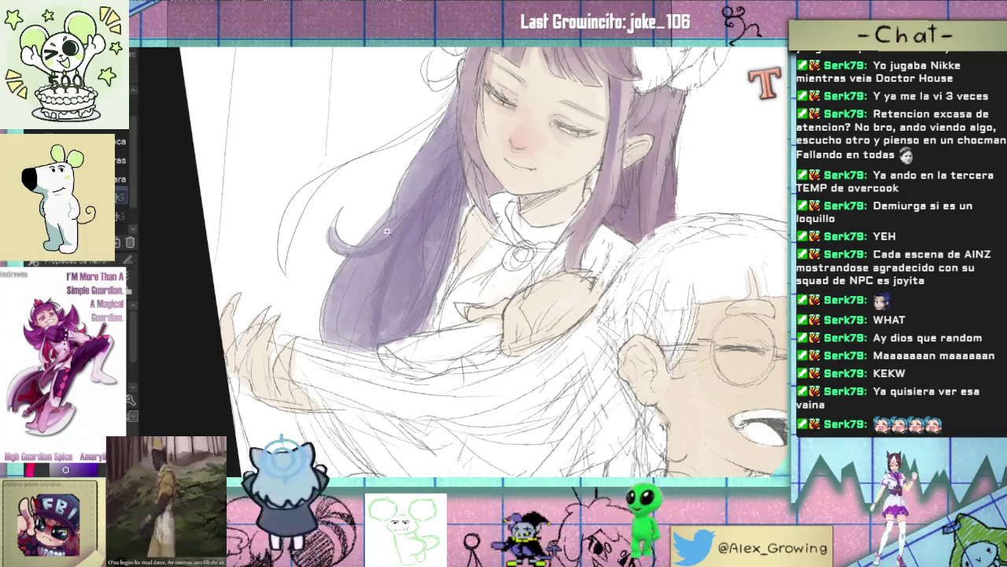
pyautogui.scroll(3, 391, 231)
pyautogui.scroll(-5, 421, 230)
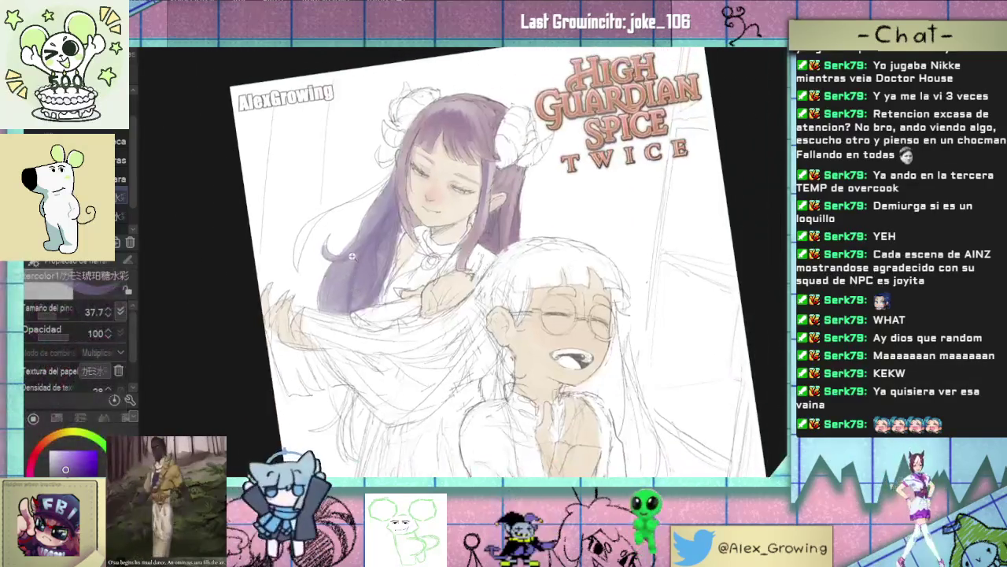
pyautogui.scroll(4, 366, 289)
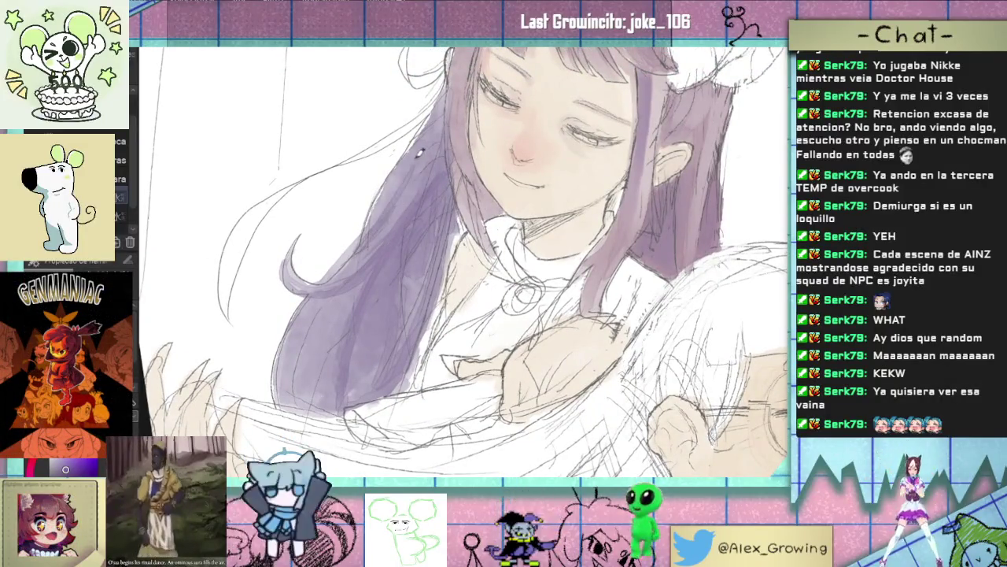
pyautogui.scroll(-5, 348, 255)
pyautogui.scroll(4, 358, 252)
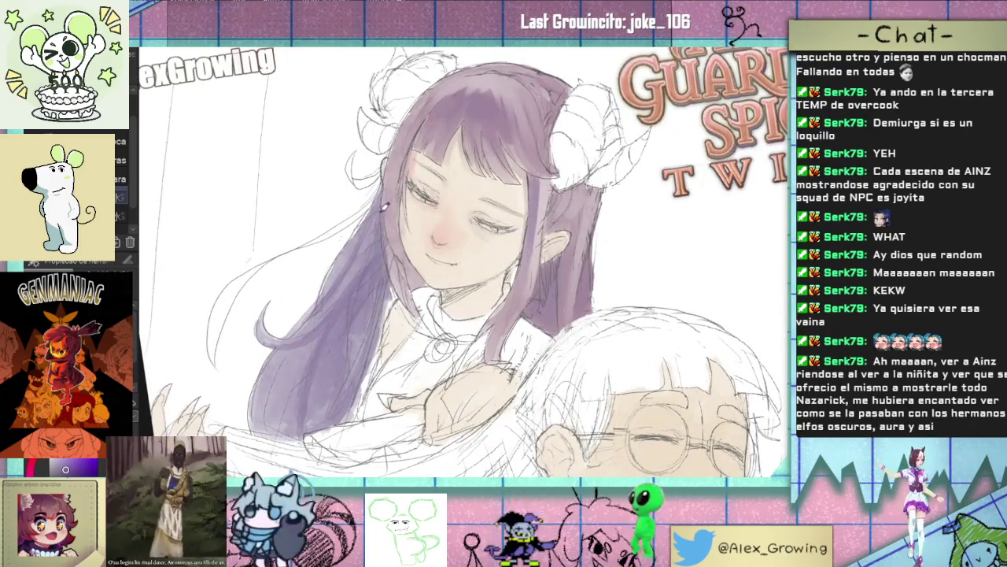
pyautogui.scroll(4, 379, 302)
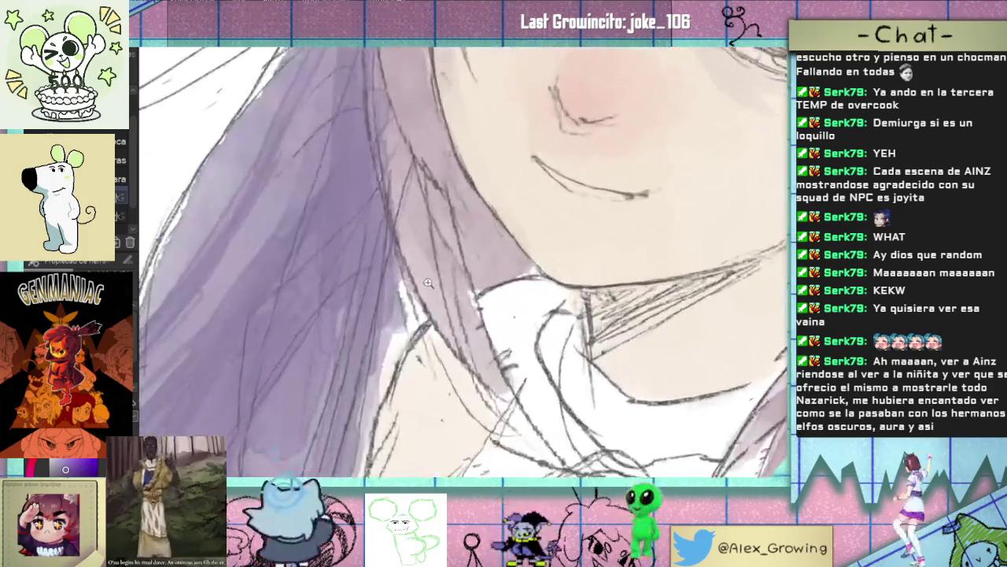
pyautogui.scroll(-4, 370, 311)
pyautogui.scroll(-2, 355, 323)
pyautogui.scroll(-1, 339, 332)
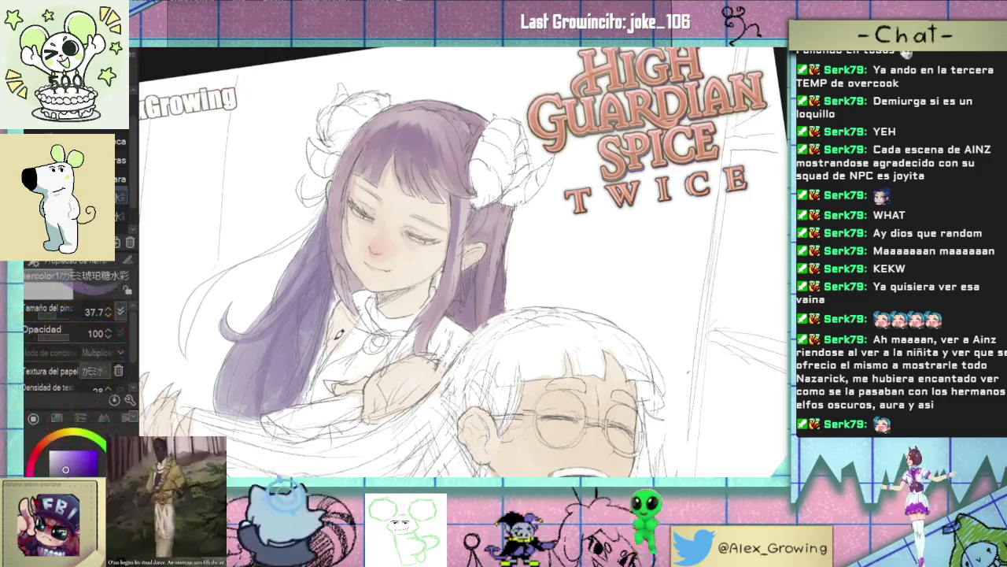
pyautogui.scroll(2, 480, 314)
pyautogui.moveTo(483, 337); pyautogui.dragTo(489, 357)
pyautogui.moveTo(488, 278)
pyautogui.mouseDown()
pyautogui.moveTo(491, 362)
pyautogui.moveTo(487, 339)
pyautogui.moveTo(479, 382)
pyautogui.moveTo(484, 267)
pyautogui.mouseUp()
pyautogui.moveTo(490, 345); pyautogui.dragTo(499, 358)
# Step: Extend the purple shading down the lower hair strands and review the result
pyautogui.moveTo(487, 274)
pyautogui.mouseDown()
pyautogui.moveTo(496, 384)
pyautogui.moveTo(492, 292)
pyautogui.moveTo(493, 376)
pyautogui.mouseUp()
pyautogui.moveTo(489, 299); pyautogui.dragTo(491, 378)
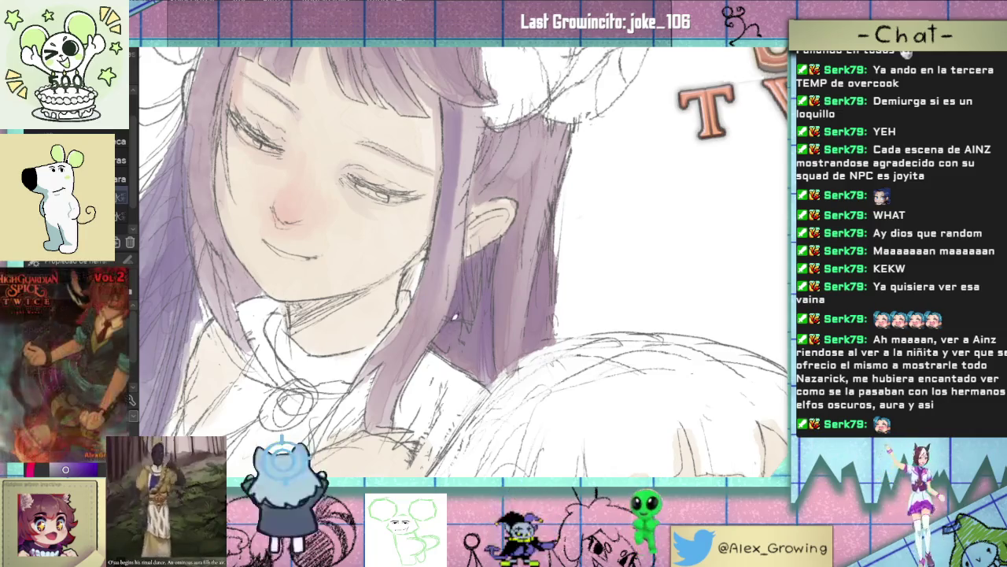
pyautogui.scroll(-4, 485, 252)
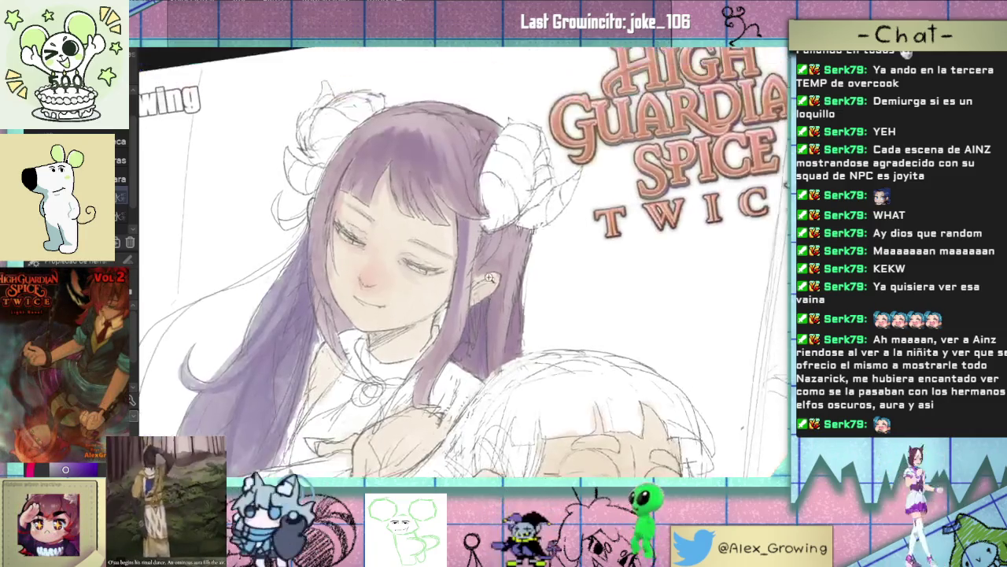
pyautogui.scroll(5, 488, 257)
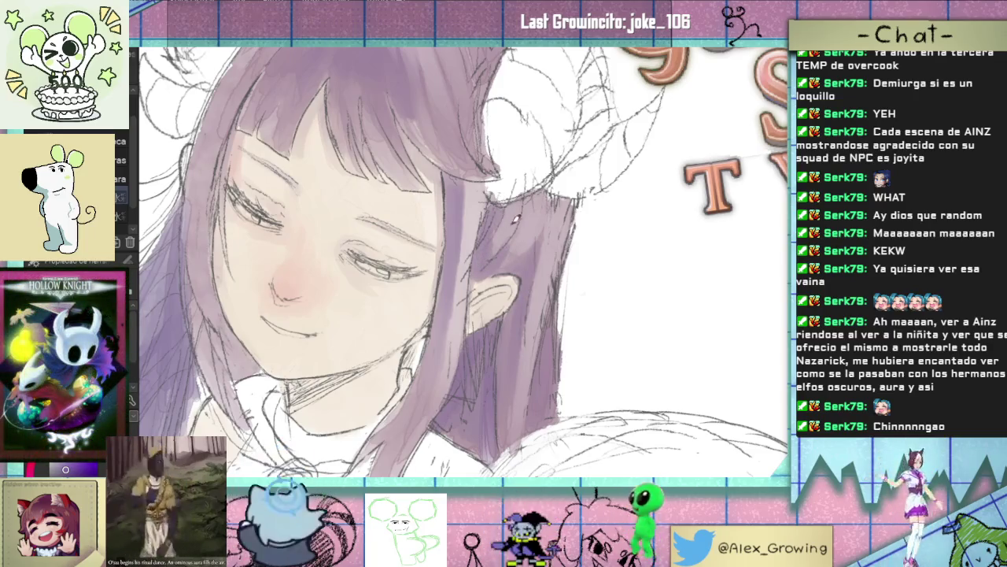
pyautogui.scroll(-3, 464, 259)
pyautogui.scroll(-2, 480, 303)
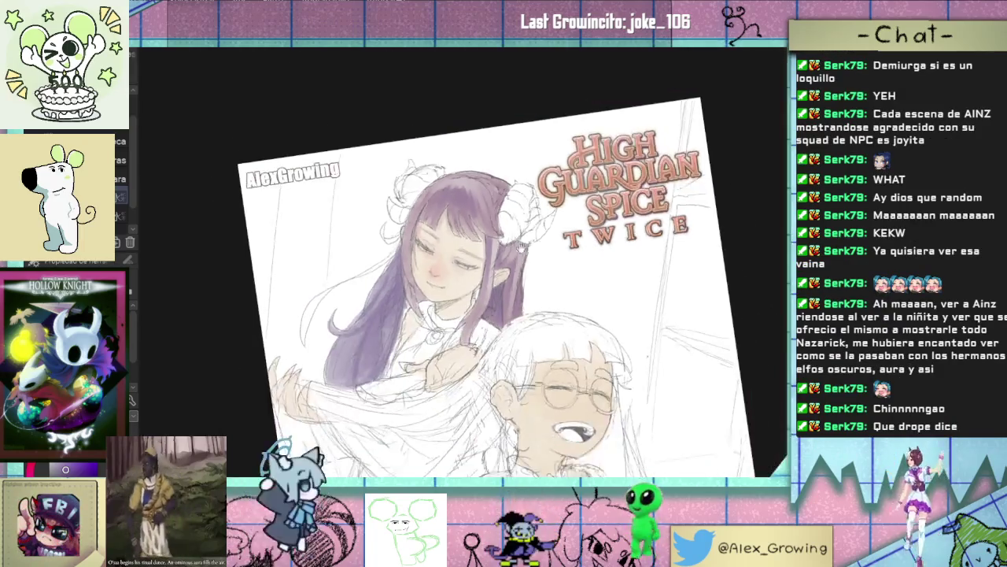
pyautogui.scroll(5, 480, 303)
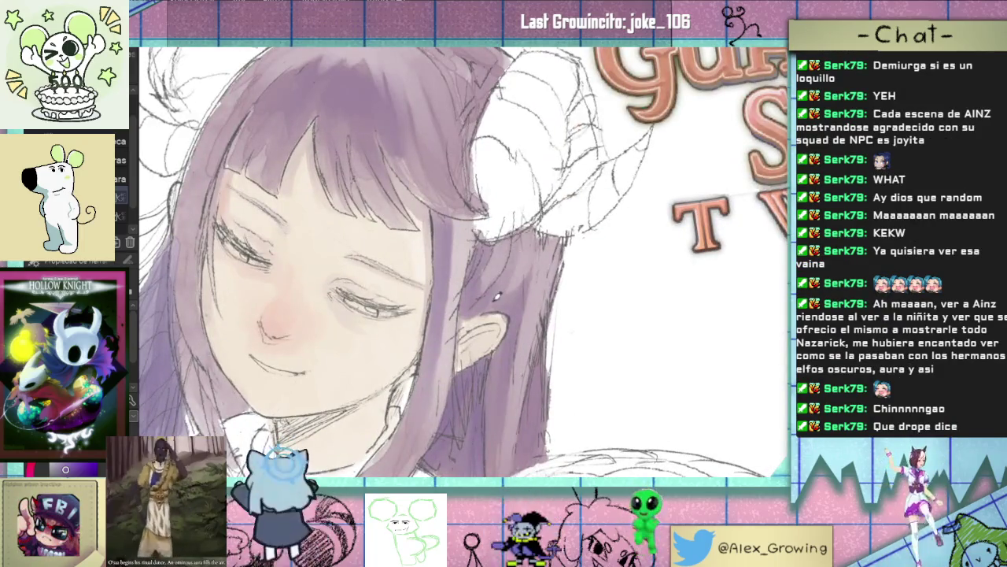
pyautogui.scroll(-3, 495, 295)
pyautogui.scroll(2, 535, 252)
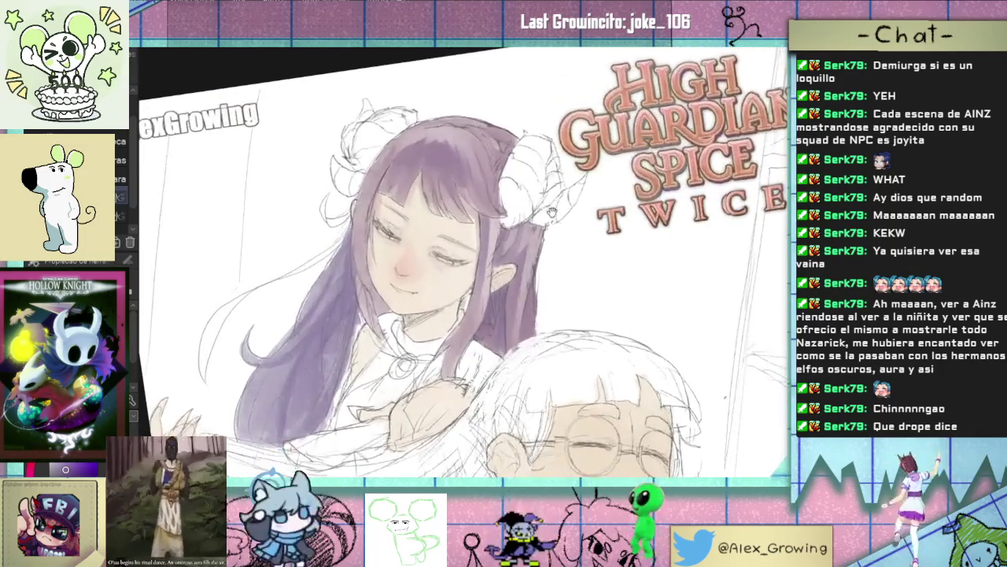
pyautogui.scroll(2, 554, 229)
pyautogui.scroll(-3, 535, 236)
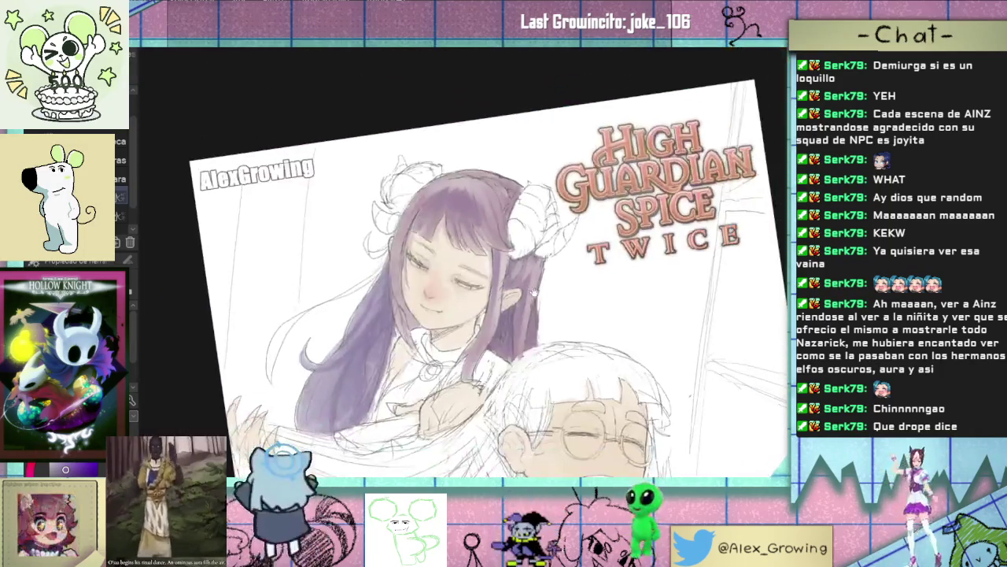
pyautogui.scroll(2, 544, 277)
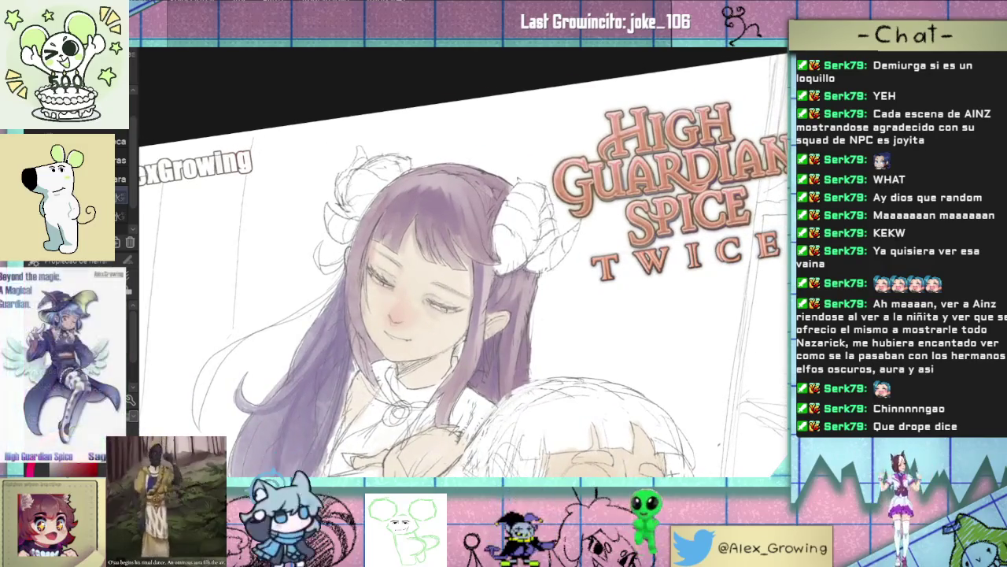
pyautogui.scroll(2, 527, 252)
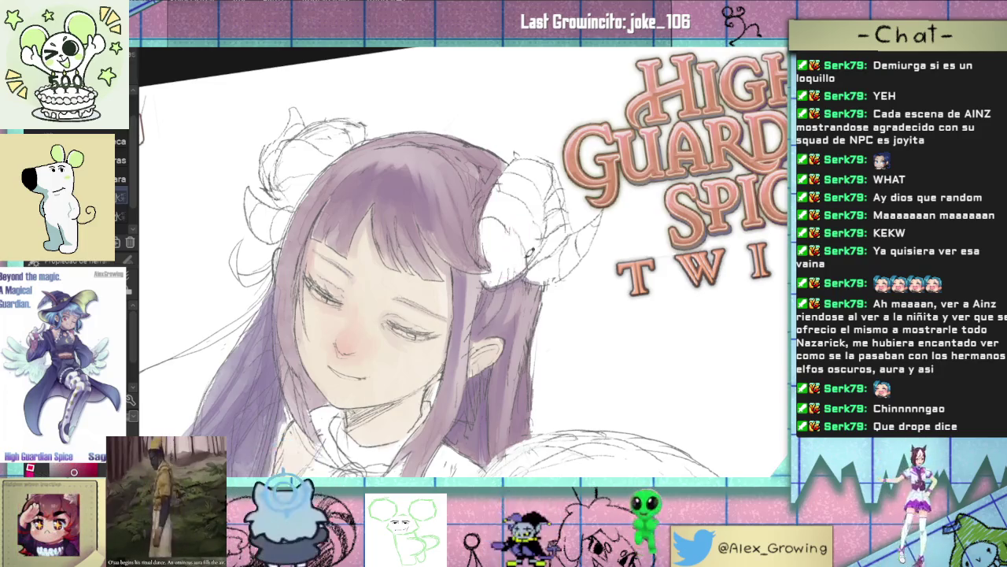
# Step: Wash the white ram horn with reddish-pink watercolour, including its upper part
pyautogui.moveTo(508, 268)
pyautogui.mouseDown()
pyautogui.moveTo(492, 275)
pyautogui.moveTo(529, 236)
pyautogui.moveTo(492, 236)
pyautogui.moveTo(494, 207)
pyautogui.moveTo(503, 228)
pyautogui.moveTo(491, 252)
pyautogui.mouseUp()
pyautogui.moveTo(492, 213)
pyautogui.mouseDown()
pyautogui.moveTo(486, 238)
pyautogui.moveTo(507, 232)
pyautogui.mouseUp()
pyautogui.moveTo(511, 185)
pyautogui.mouseDown()
pyautogui.moveTo(523, 224)
pyautogui.moveTo(541, 215)
pyautogui.moveTo(532, 236)
pyautogui.moveTo(522, 229)
pyautogui.moveTo(539, 247)
pyautogui.mouseUp()
# Step: Darken the horn's upper curl, top, left and right edges with deeper red shading
pyautogui.moveTo(518, 209)
pyautogui.mouseDown()
pyautogui.moveTo(535, 174)
pyautogui.moveTo(539, 220)
pyautogui.mouseUp()
pyautogui.moveTo(551, 163)
pyautogui.mouseDown()
pyautogui.moveTo(529, 186)
pyautogui.moveTo(551, 168)
pyautogui.moveTo(556, 207)
pyautogui.mouseUp()
pyautogui.moveTo(556, 194)
pyautogui.mouseDown()
pyautogui.moveTo(568, 263)
pyautogui.moveTo(573, 251)
pyautogui.moveTo(543, 258)
pyautogui.mouseUp()
pyautogui.moveTo(551, 197)
pyautogui.mouseDown()
pyautogui.moveTo(530, 274)
pyautogui.moveTo(539, 282)
pyautogui.moveTo(527, 280)
pyautogui.mouseUp()
pyautogui.moveTo(561, 178)
pyautogui.mouseDown()
pyautogui.moveTo(541, 160)
pyautogui.moveTo(518, 174)
pyautogui.moveTo(553, 163)
pyautogui.mouseUp()
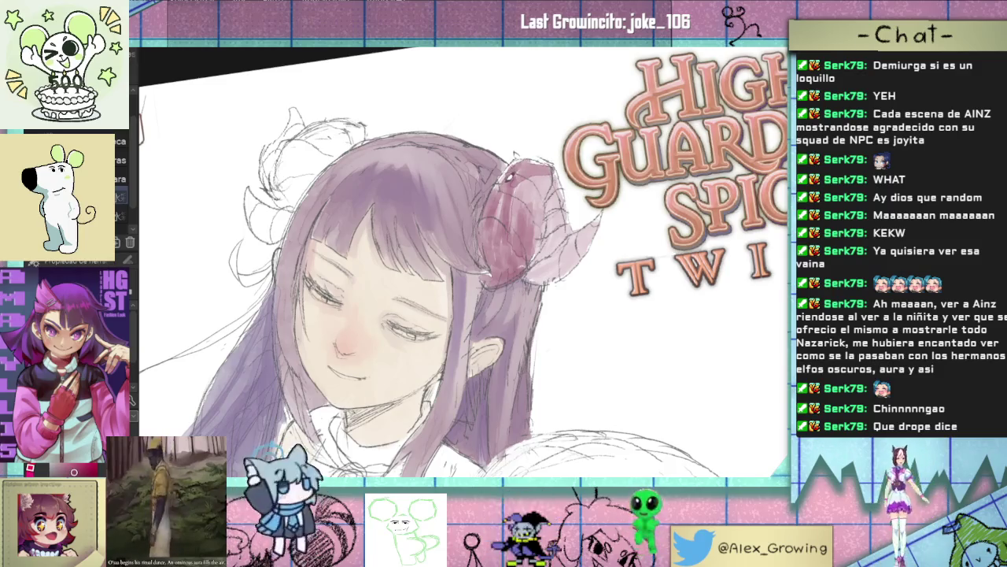
pyautogui.moveTo(502, 225); pyautogui.dragTo(513, 181)
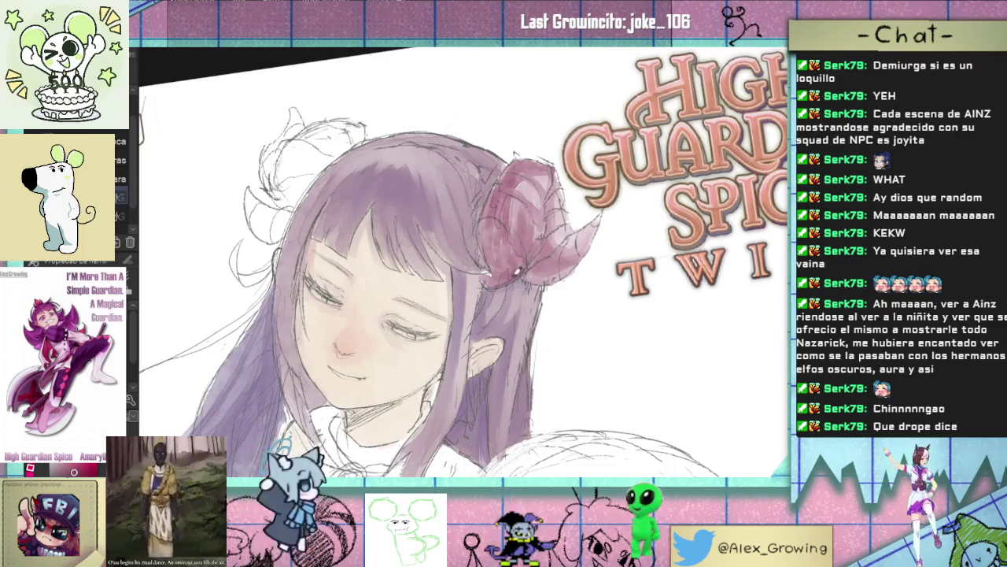
pyautogui.moveTo(489, 279)
pyautogui.mouseDown()
pyautogui.moveTo(497, 252)
pyautogui.moveTo(486, 229)
pyautogui.moveTo(526, 249)
pyautogui.mouseUp()
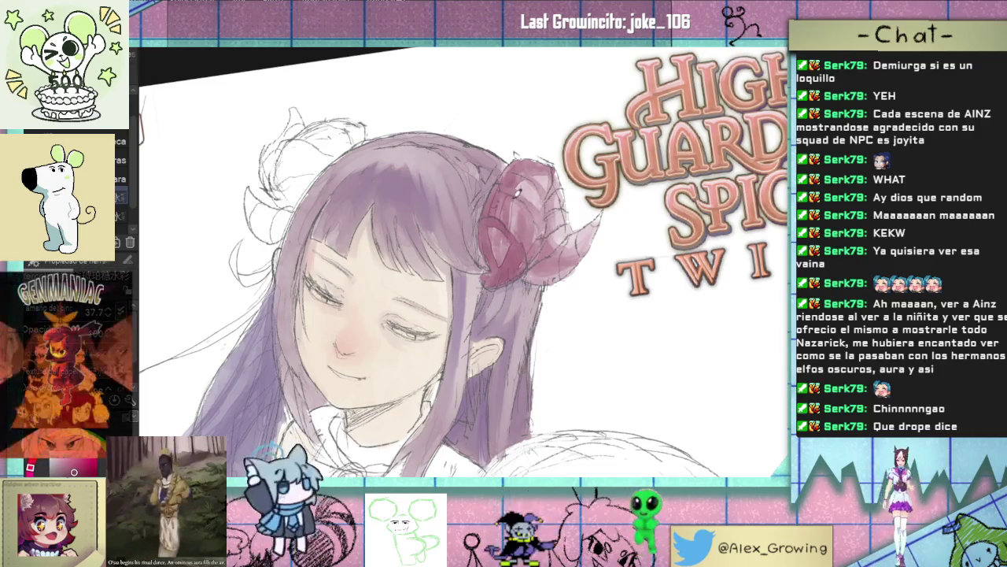
pyautogui.hotkey('ctrl', '-')
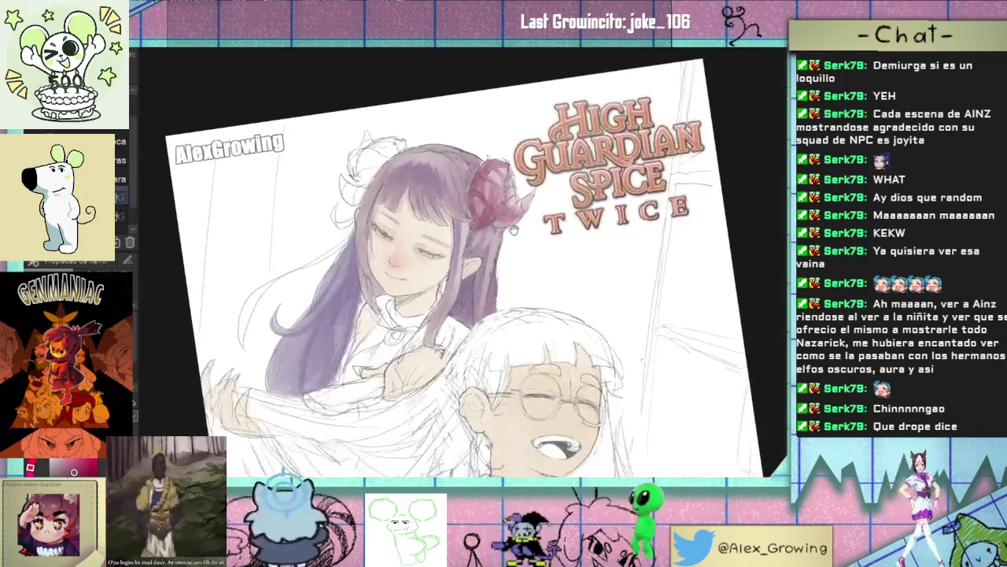
# Step: Tilt the view and darken the red-pink shading on the horn's left lobe
pyautogui.scroll(3, 551, 236)
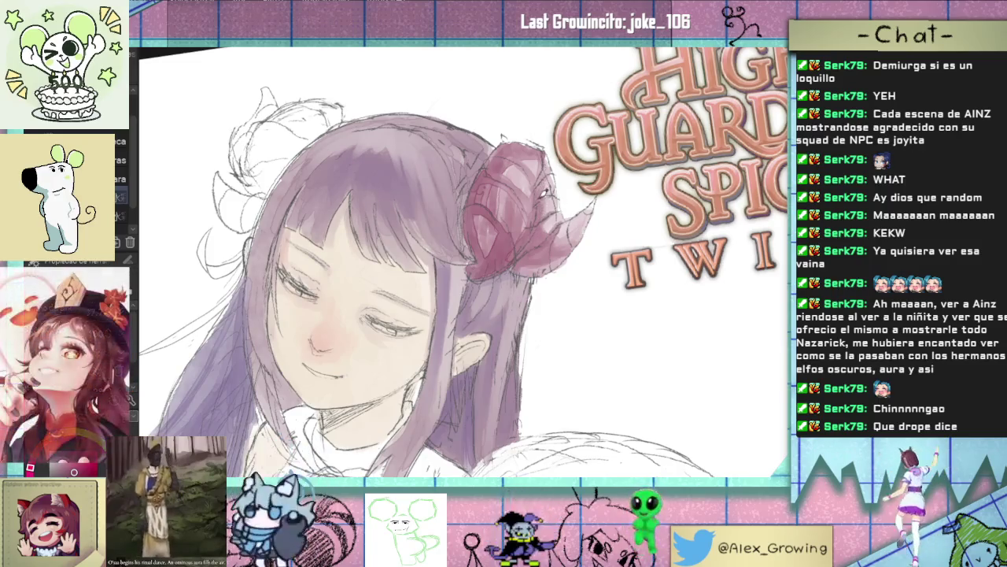
pyautogui.moveTo(542, 170); pyautogui.dragTo(556, 239)
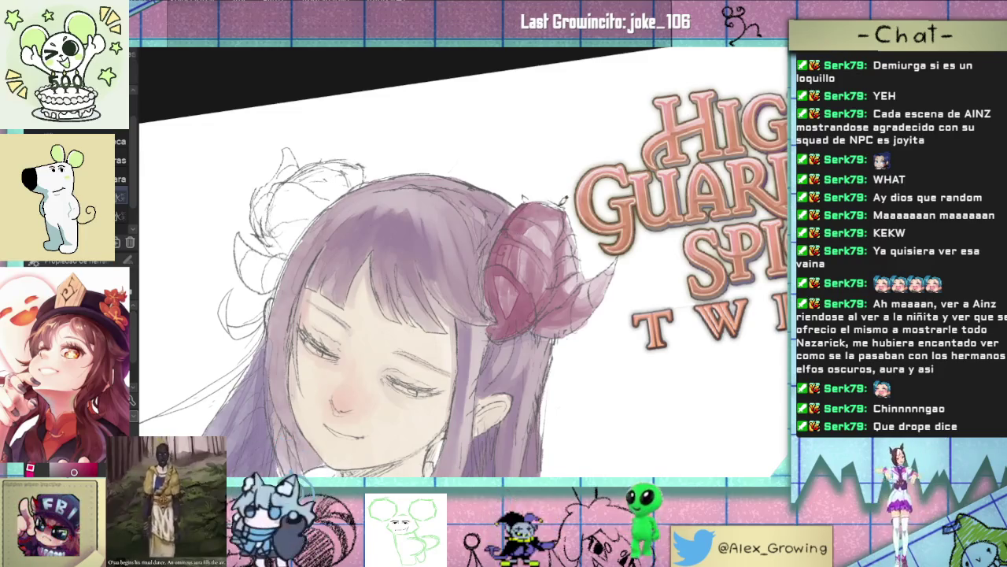
pyautogui.scroll(-3, 574, 214)
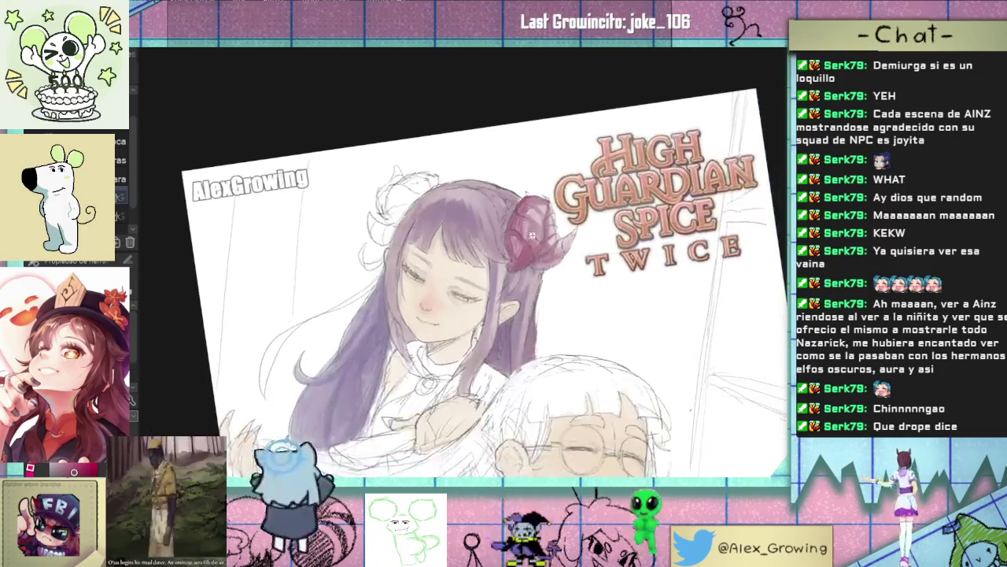
pyautogui.scroll(3, 525, 194)
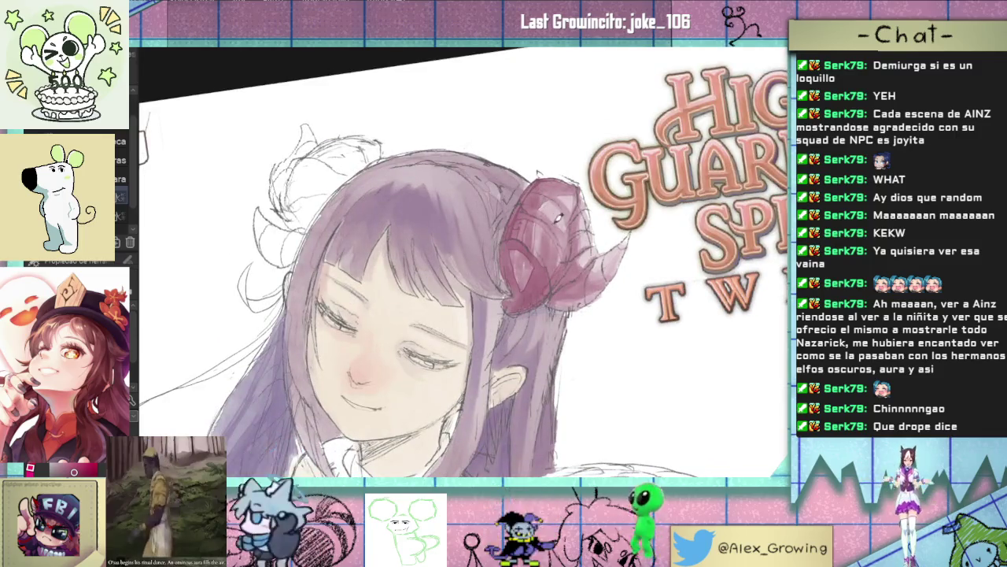
pyautogui.scroll(-3, 519, 256)
pyautogui.scroll(2, 519, 257)
pyautogui.scroll(2, 519, 257)
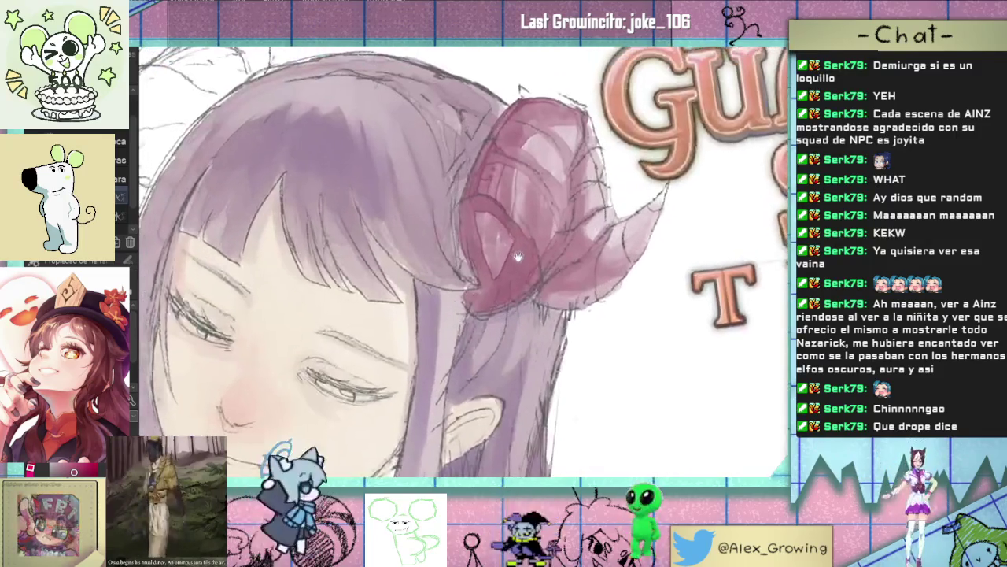
pyautogui.moveTo(509, 254); pyautogui.dragTo(486, 219)
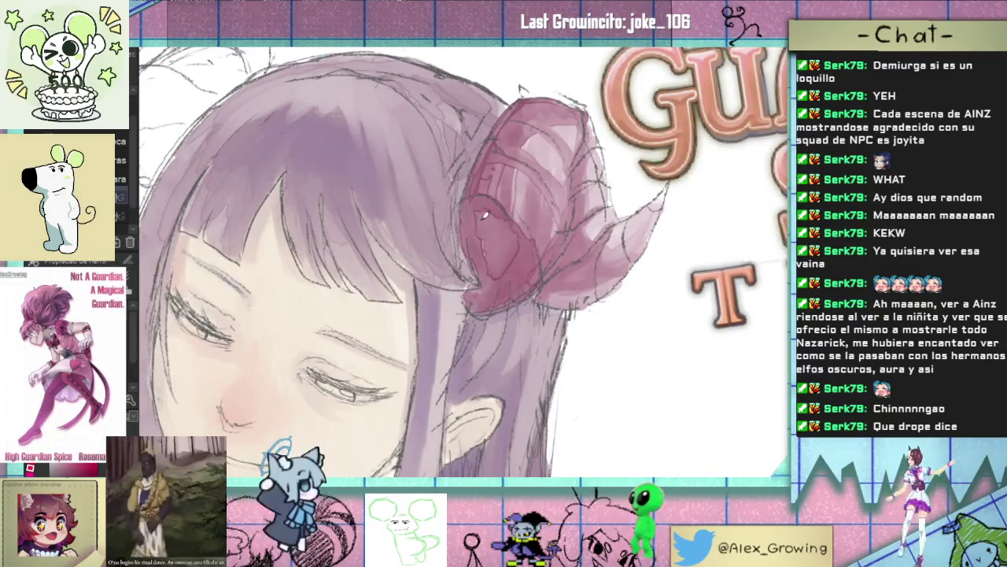
# Step: Zoom and rotate the canvas to inspect the horn's layered rose-red shading
pyautogui.scroll(-3, 537, 231)
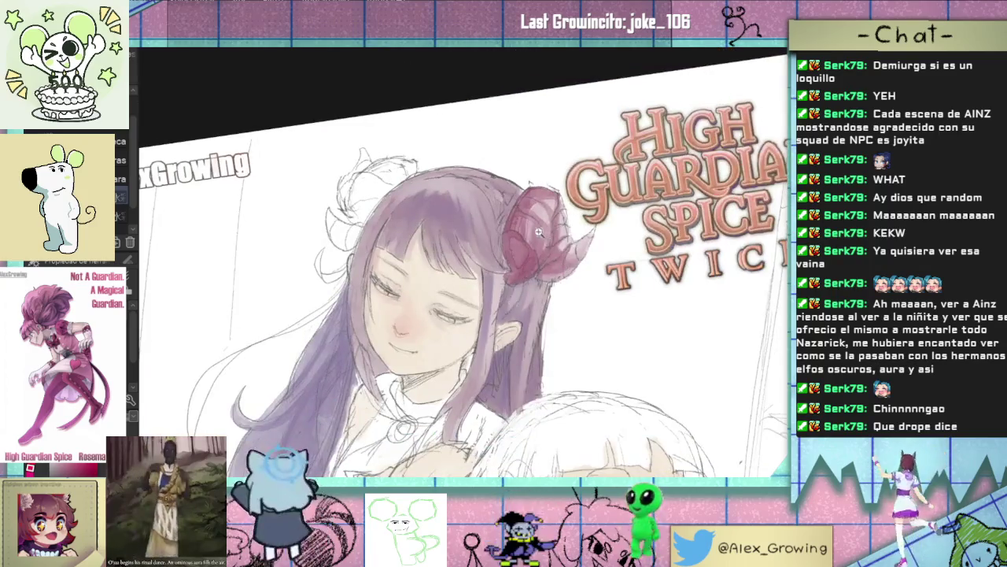
pyautogui.scroll(3, 538, 232)
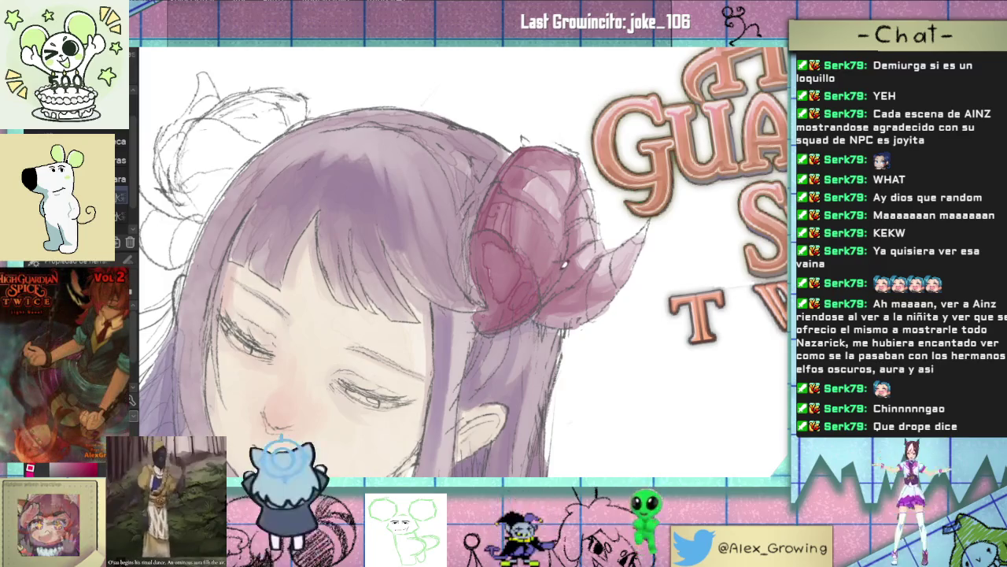
pyautogui.scroll(-5, 551, 276)
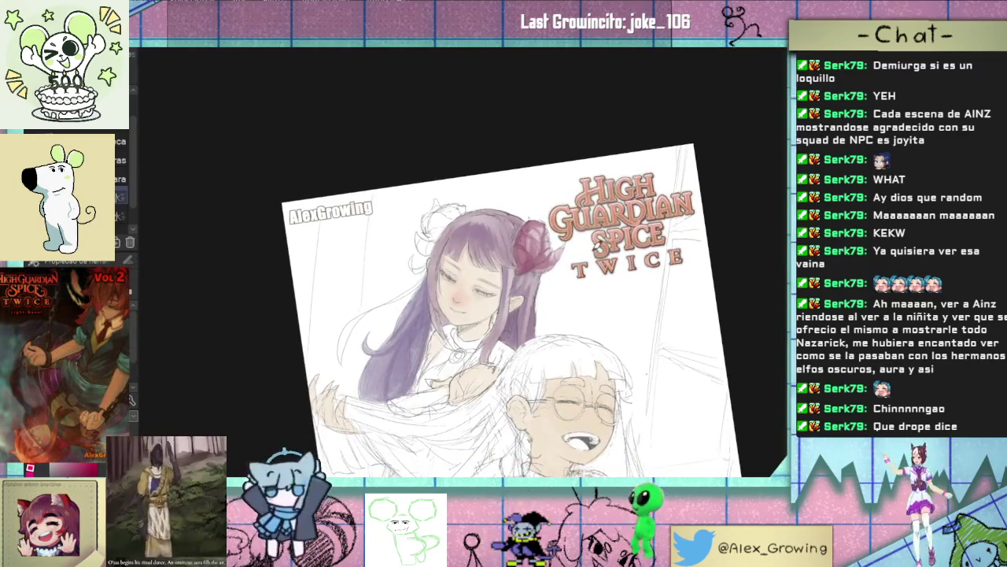
pyautogui.scroll(5, 587, 252)
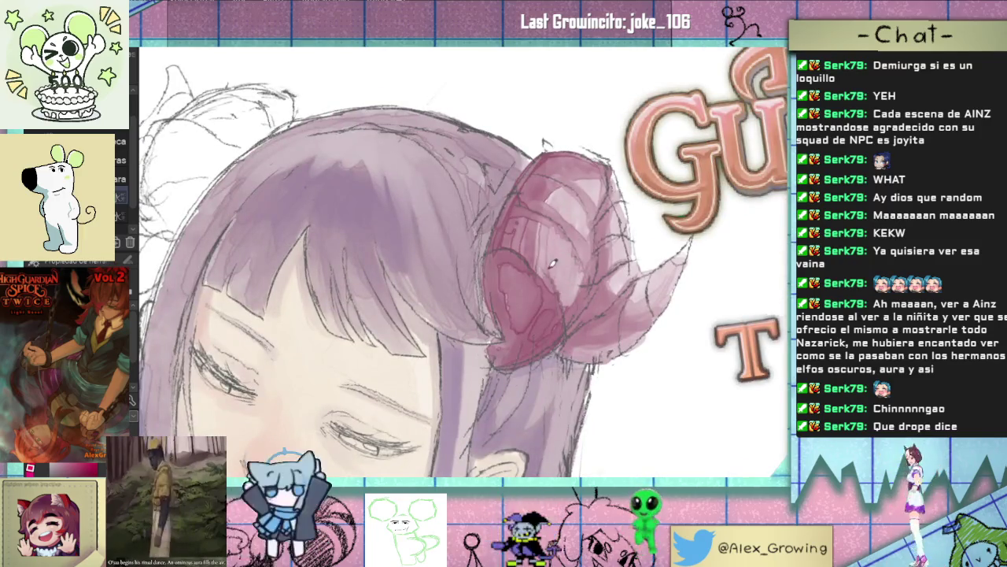
pyautogui.scroll(-5, 548, 220)
pyautogui.scroll(5, 545, 247)
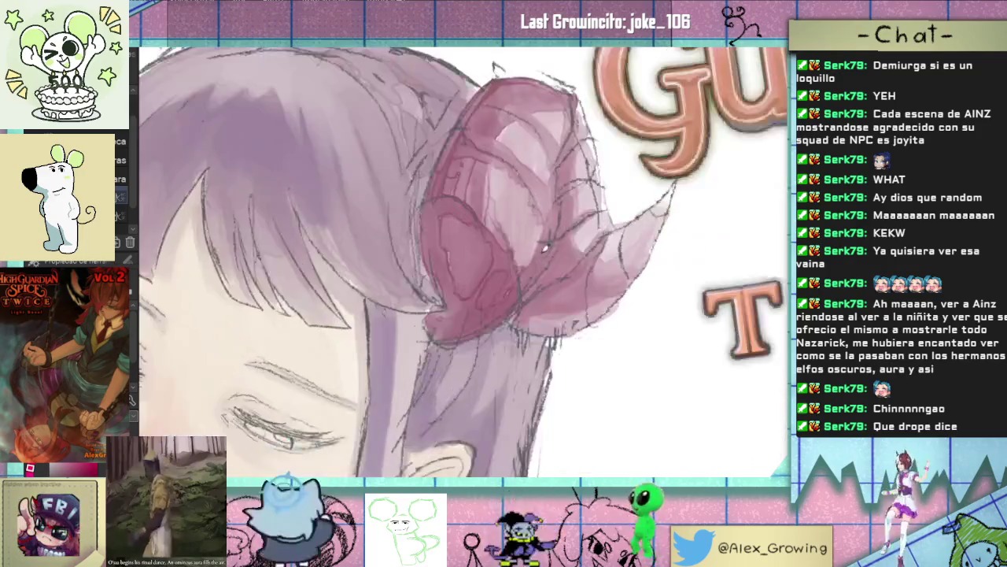
pyautogui.scroll(-5, 539, 268)
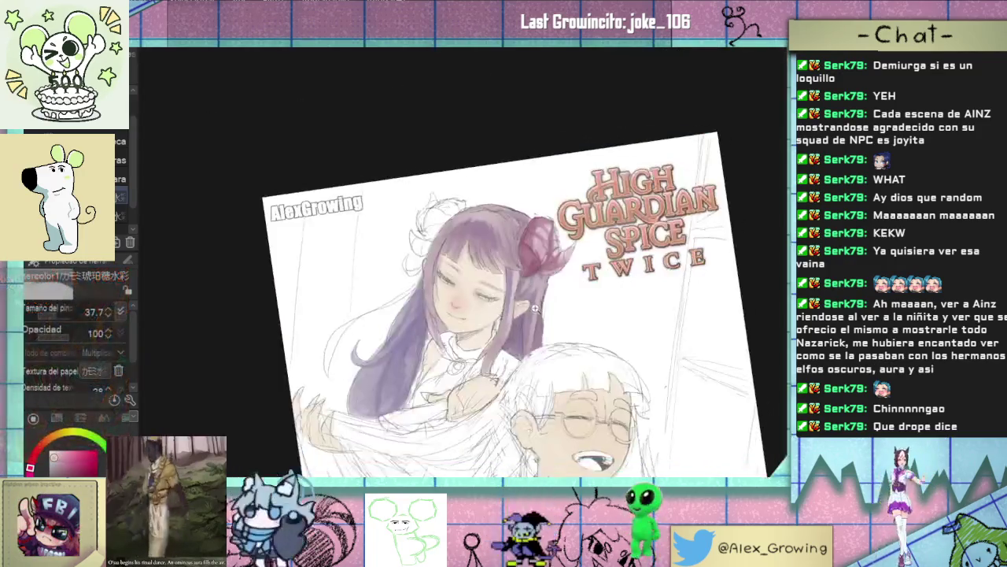
pyautogui.moveTo(540, 252); pyautogui.dragTo(562, 273)
pyautogui.scroll(3, 562, 273)
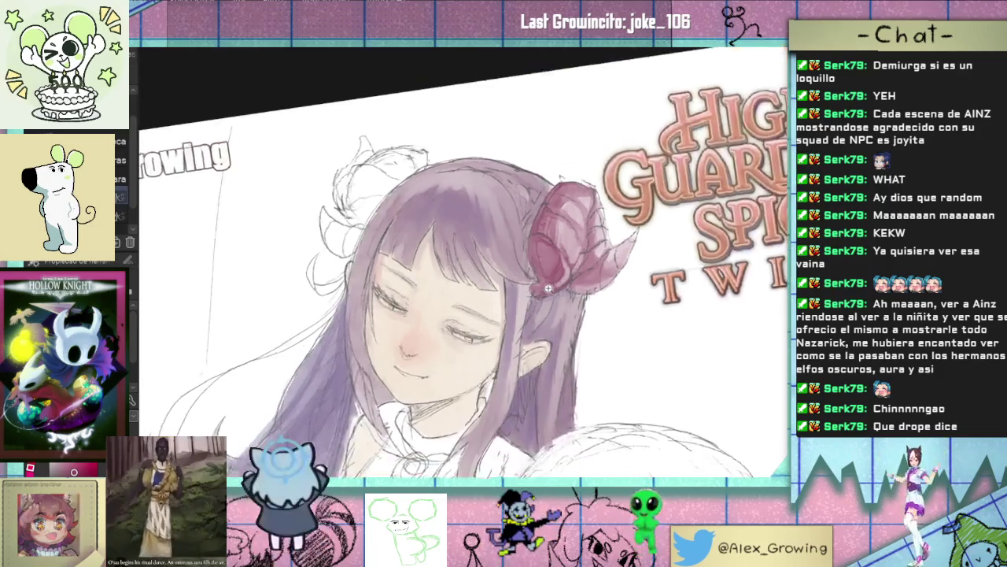
pyautogui.moveTo(575, 260); pyautogui.dragTo(532, 301)
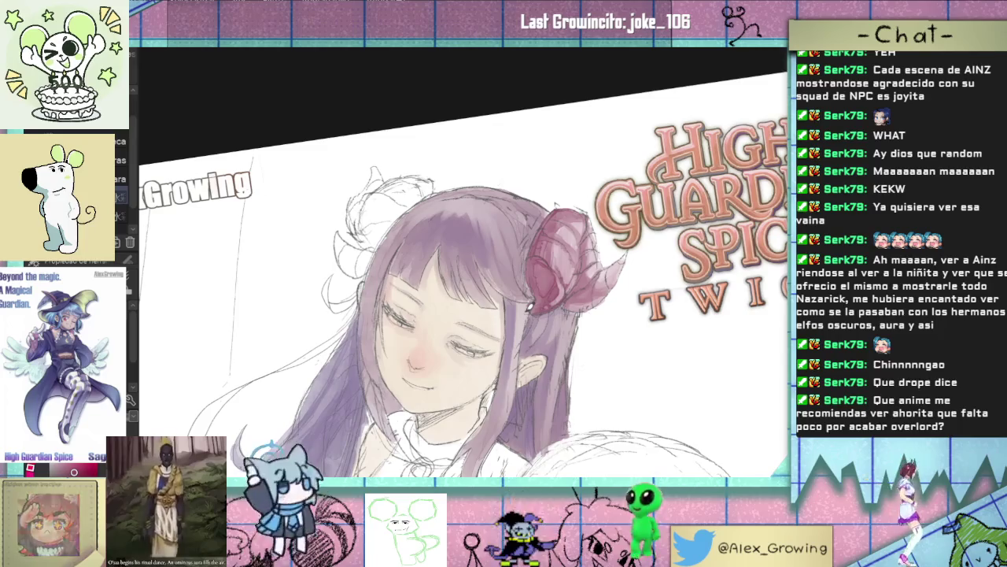
pyautogui.scroll(2, 370, 236)
# Step: Fill the left horn with pink watercolour, covering its grey top patch and lighter streak
pyautogui.scroll(2, 375, 279)
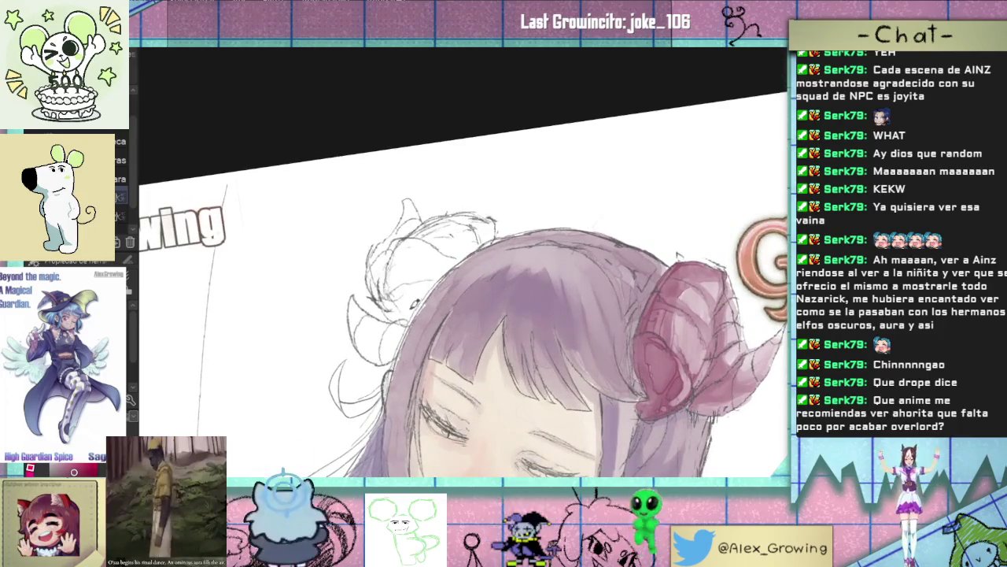
pyautogui.moveTo(409, 313); pyautogui.dragTo(488, 220)
pyautogui.moveTo(417, 287); pyautogui.dragTo(472, 236)
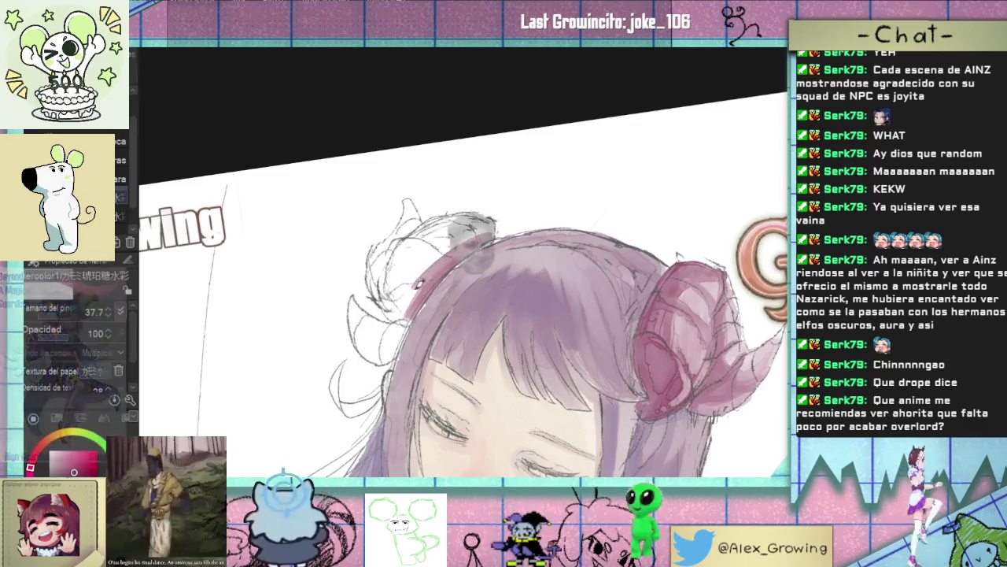
pyautogui.moveTo(417, 296); pyautogui.dragTo(403, 316)
pyautogui.moveTo(392, 270); pyautogui.dragTo(408, 308)
pyautogui.moveTo(417, 248)
pyautogui.mouseDown()
pyautogui.moveTo(394, 310)
pyautogui.moveTo(425, 232)
pyautogui.mouseUp()
pyautogui.moveTo(390, 307)
pyautogui.mouseDown()
pyautogui.moveTo(429, 230)
pyautogui.moveTo(480, 228)
pyautogui.mouseUp()
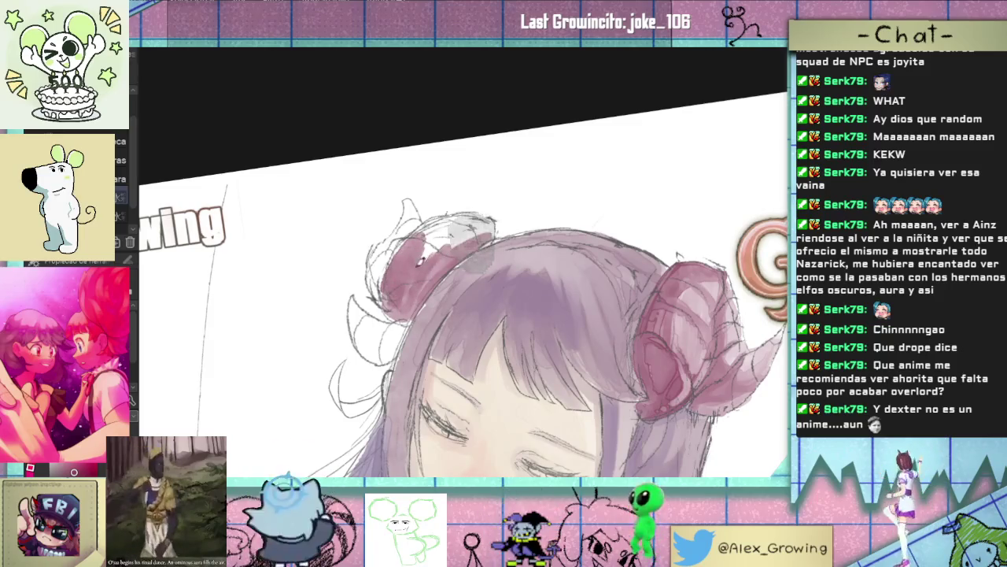
pyautogui.moveTo(417, 264); pyautogui.dragTo(488, 220)
pyautogui.moveTo(417, 235); pyautogui.dragTo(464, 217)
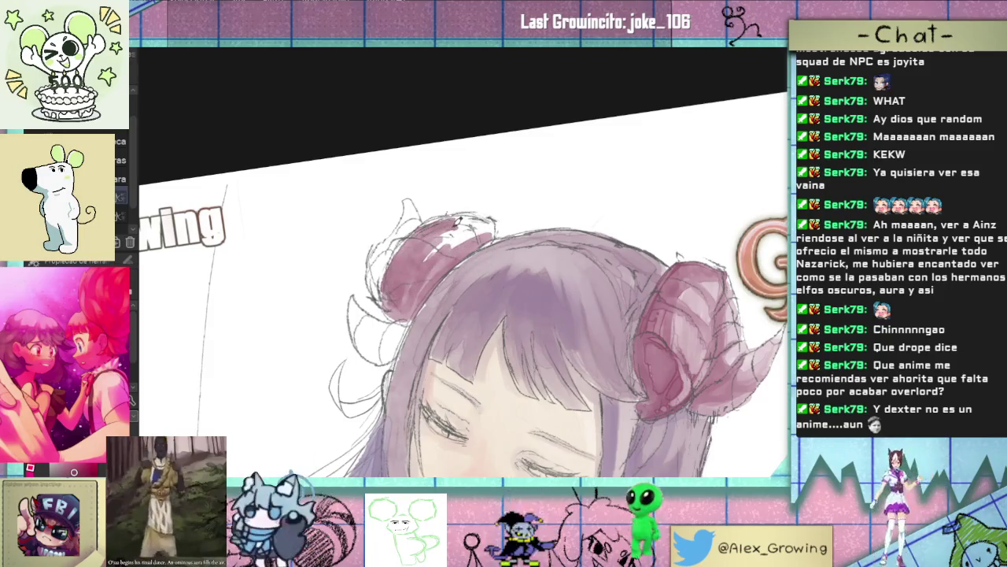
pyautogui.moveTo(433, 260)
pyautogui.mouseDown()
pyautogui.moveTo(494, 216)
pyautogui.moveTo(451, 230)
pyautogui.moveTo(464, 213)
pyautogui.mouseUp()
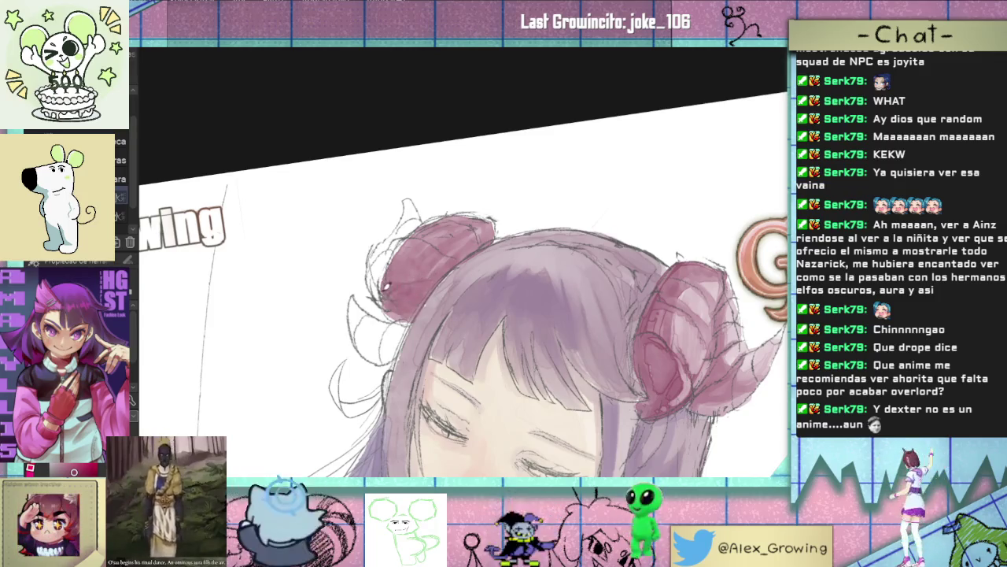
pyautogui.moveTo(416, 281)
pyautogui.mouseDown()
pyautogui.moveTo(436, 272)
pyautogui.moveTo(407, 316)
pyautogui.moveTo(394, 279)
pyautogui.moveTo(445, 265)
pyautogui.moveTo(391, 272)
pyautogui.mouseUp()
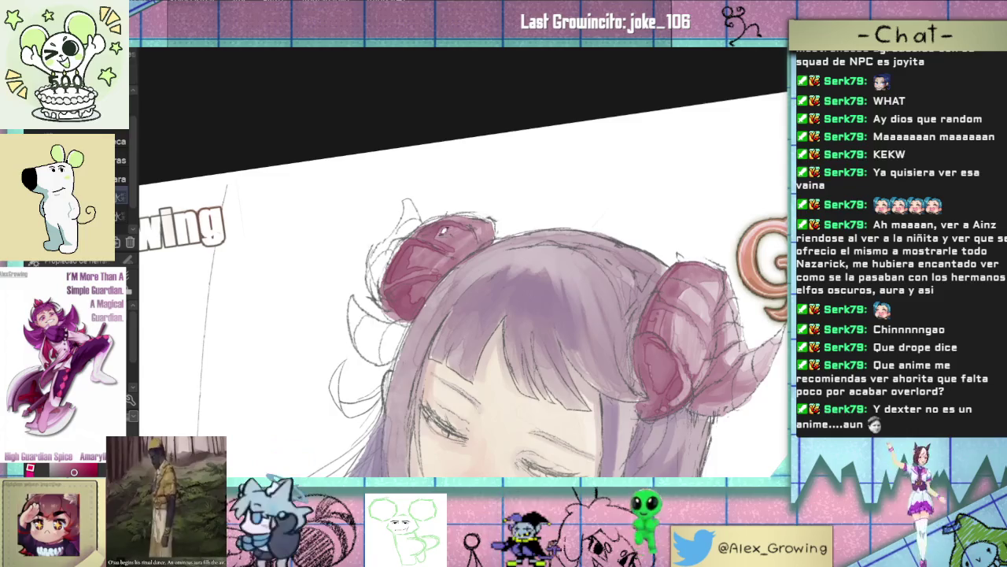
# Step: Zoom closer and add darker pink strokes along the left horn's top and upper-left edge
pyautogui.scroll(-3, 433, 224)
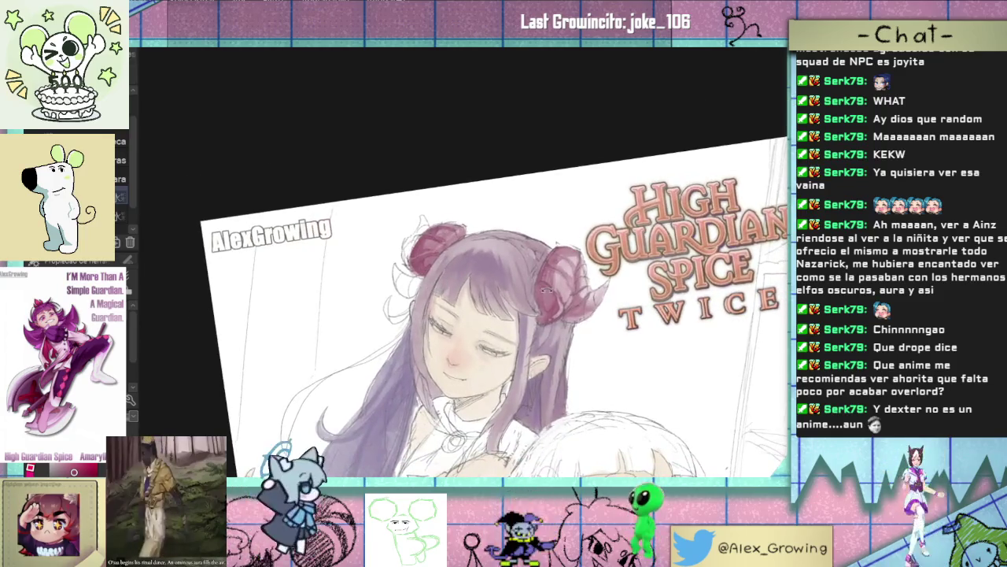
pyautogui.scroll(2, 437, 289)
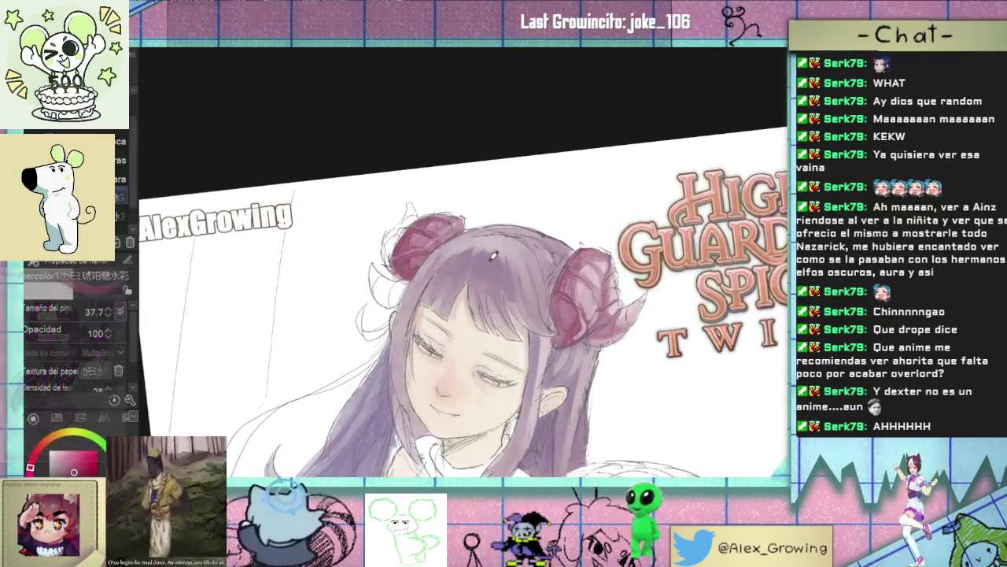
pyautogui.scroll(-2, 484, 267)
pyautogui.scroll(4, 473, 283)
pyautogui.moveTo(472, 283); pyautogui.dragTo(505, 304)
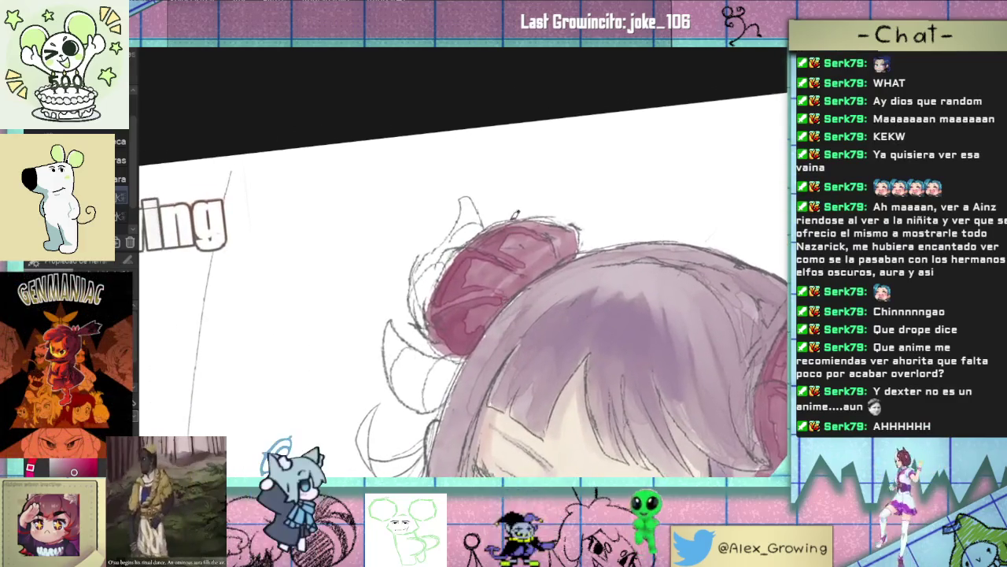
pyautogui.moveTo(438, 257)
pyautogui.mouseDown()
pyautogui.moveTo(477, 216)
pyautogui.moveTo(421, 272)
pyautogui.moveTo(416, 307)
pyautogui.moveTo(429, 303)
pyautogui.mouseUp()
pyautogui.moveTo(440, 254)
pyautogui.mouseDown()
pyautogui.moveTo(413, 309)
pyautogui.moveTo(452, 245)
pyautogui.moveTo(418, 323)
pyautogui.moveTo(417, 266)
pyautogui.moveTo(476, 220)
pyautogui.mouseUp()
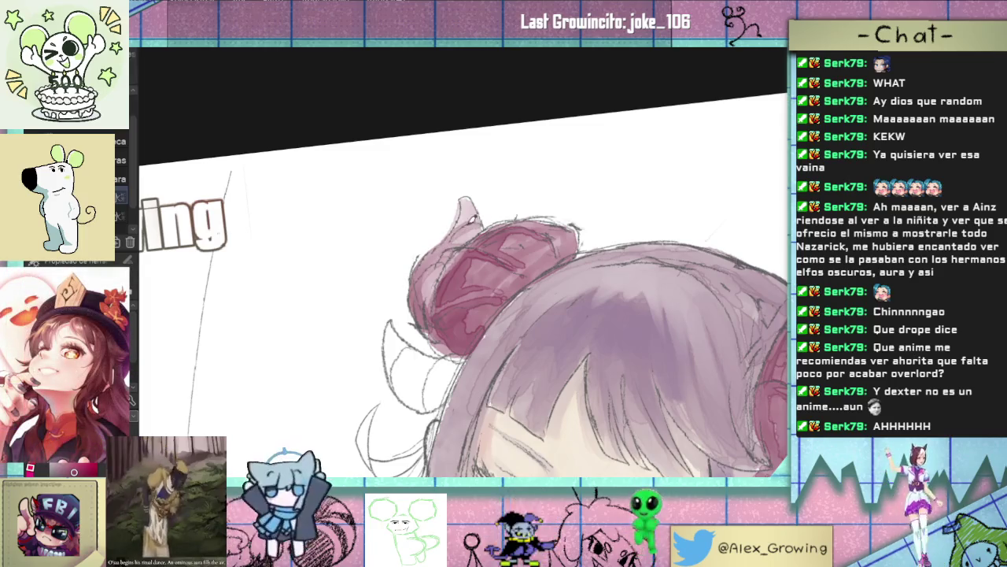
pyautogui.moveTo(478, 217); pyautogui.dragTo(424, 264)
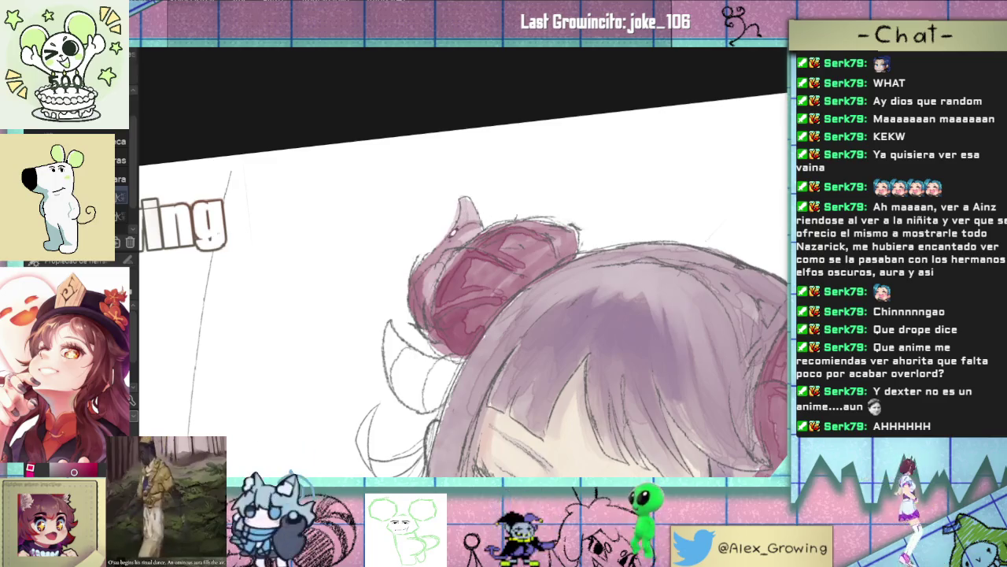
pyautogui.scroll(-5, 454, 325)
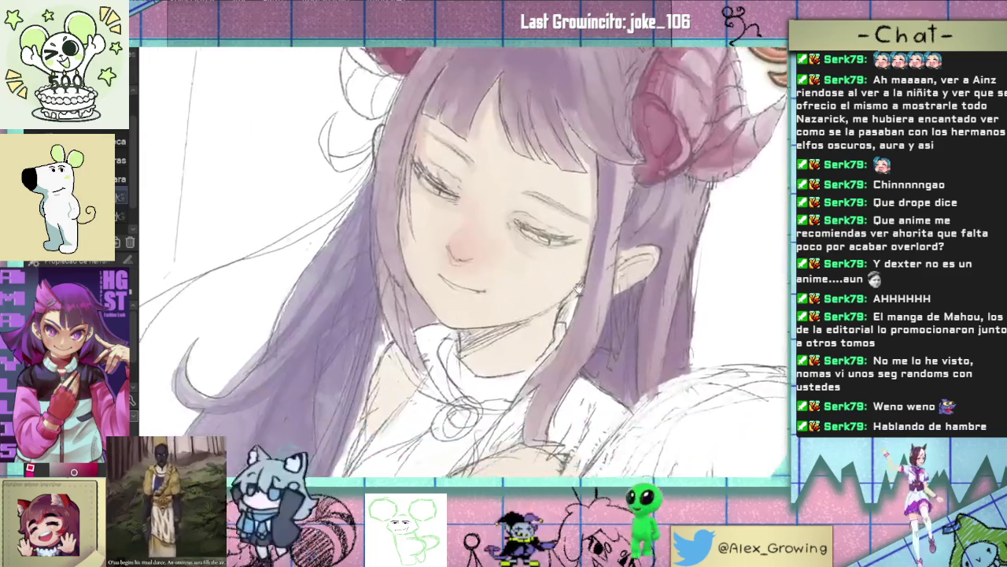
pyautogui.moveTo(606, 315); pyautogui.dragTo(527, 238)
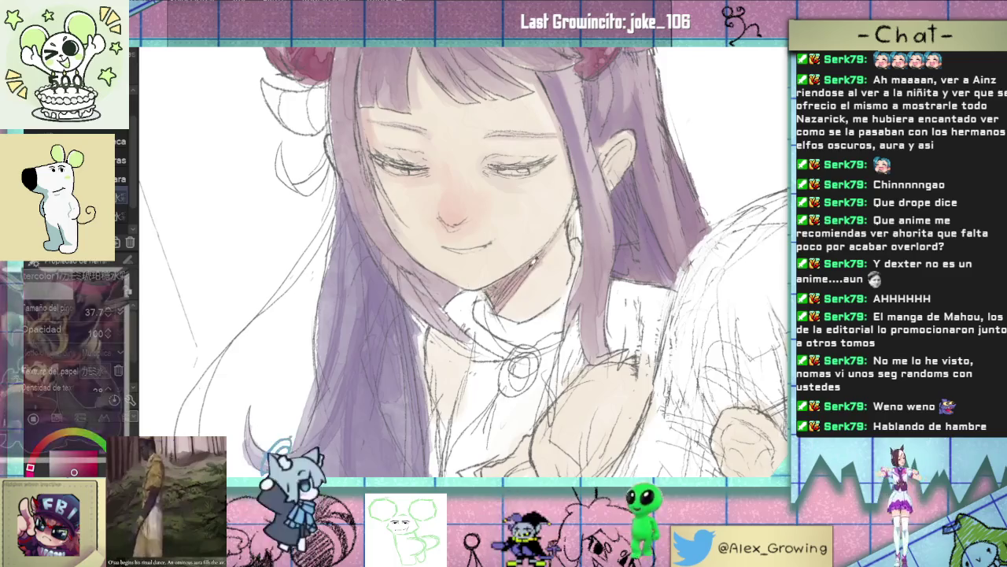
pyautogui.scroll(5, 530, 266)
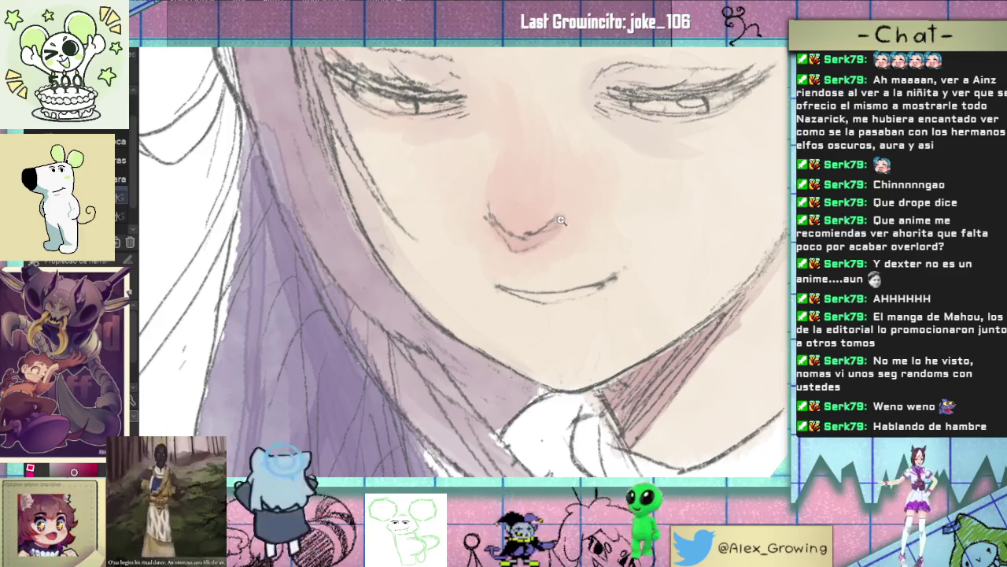
pyautogui.scroll(-5, 561, 217)
pyautogui.scroll(2, 561, 217)
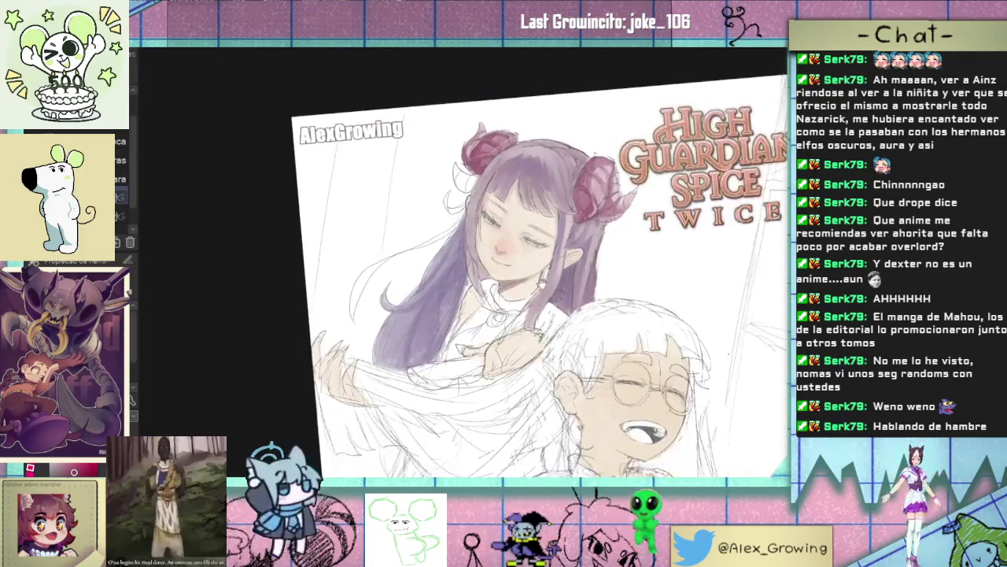
pyautogui.scroll(4, 483, 240)
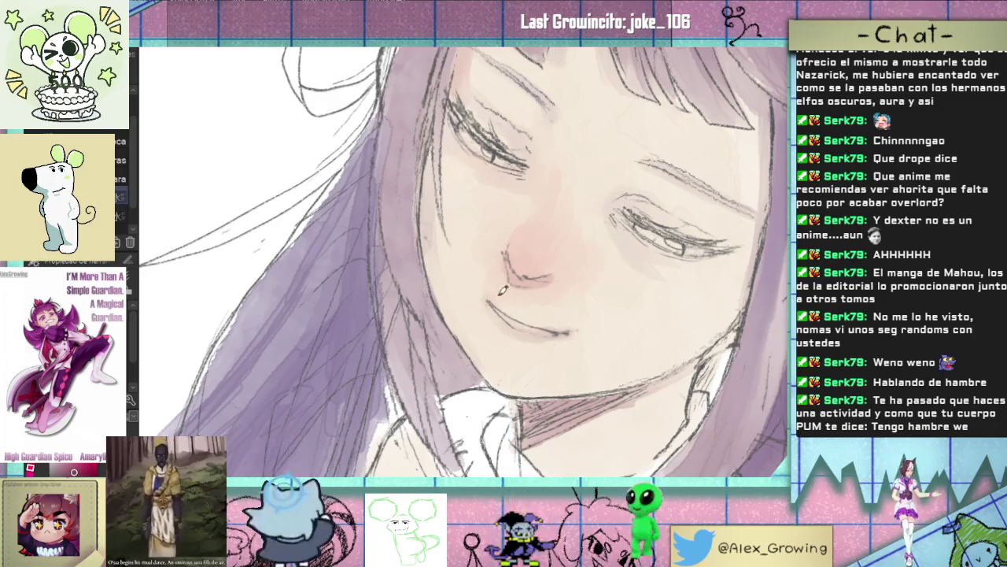
pyautogui.moveTo(514, 316)
pyautogui.mouseDown()
pyautogui.moveTo(594, 184)
pyautogui.moveTo(529, 260)
pyautogui.mouseUp()
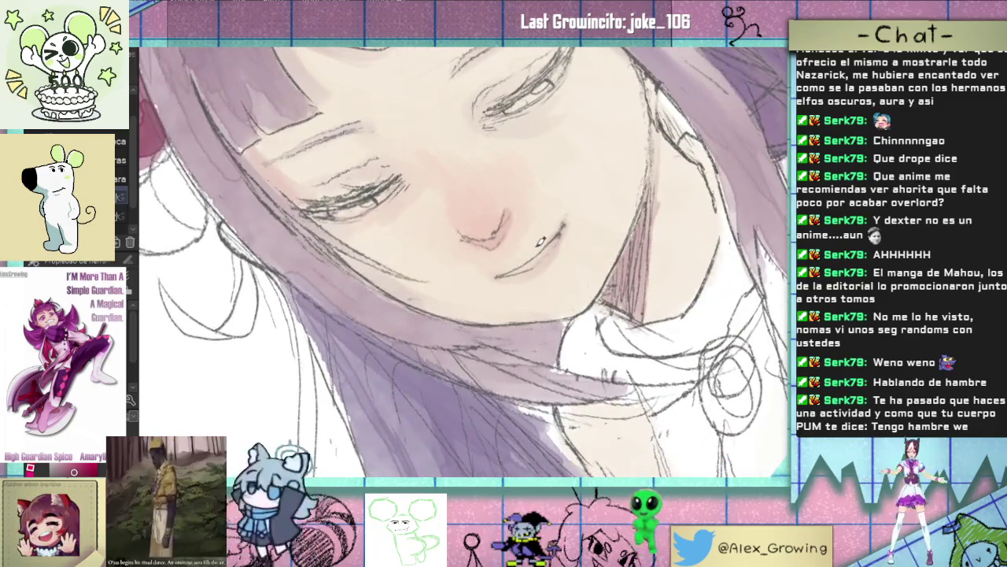
pyautogui.moveTo(572, 209)
pyautogui.mouseDown()
pyautogui.moveTo(486, 322)
pyautogui.moveTo(485, 308)
pyautogui.mouseUp()
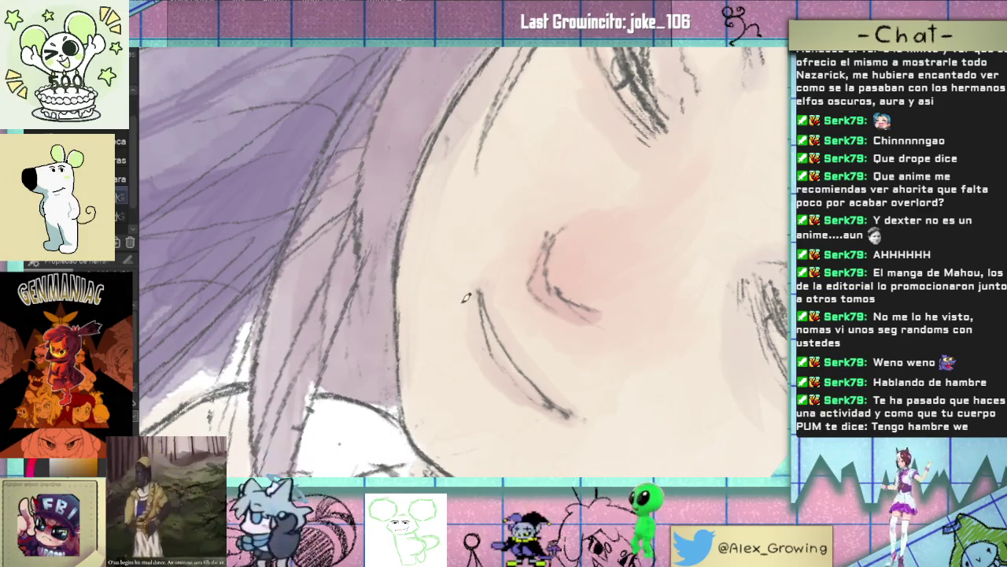
pyautogui.moveTo(547, 395); pyautogui.dragTo(553, 293)
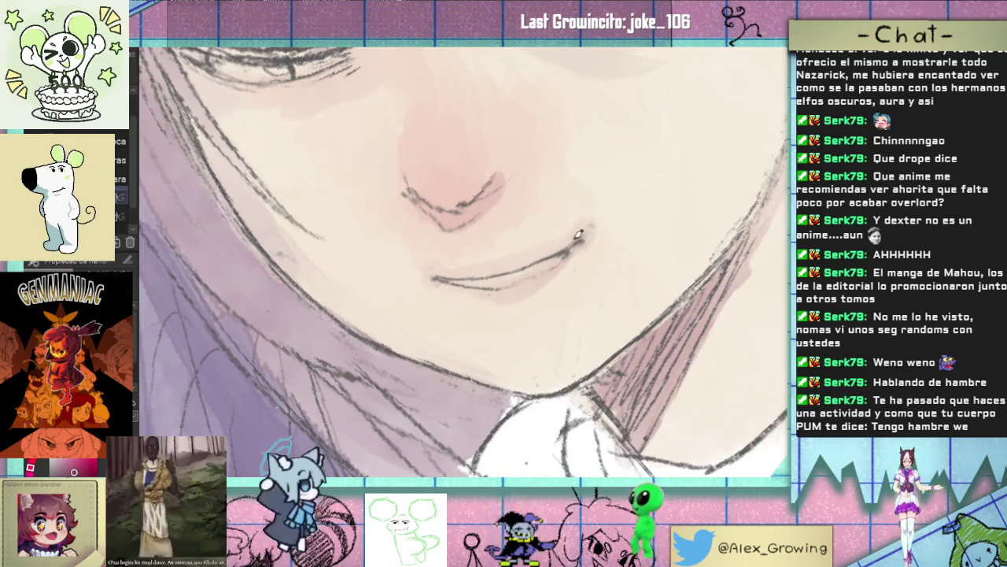
pyautogui.moveTo(585, 270); pyautogui.dragTo(567, 272)
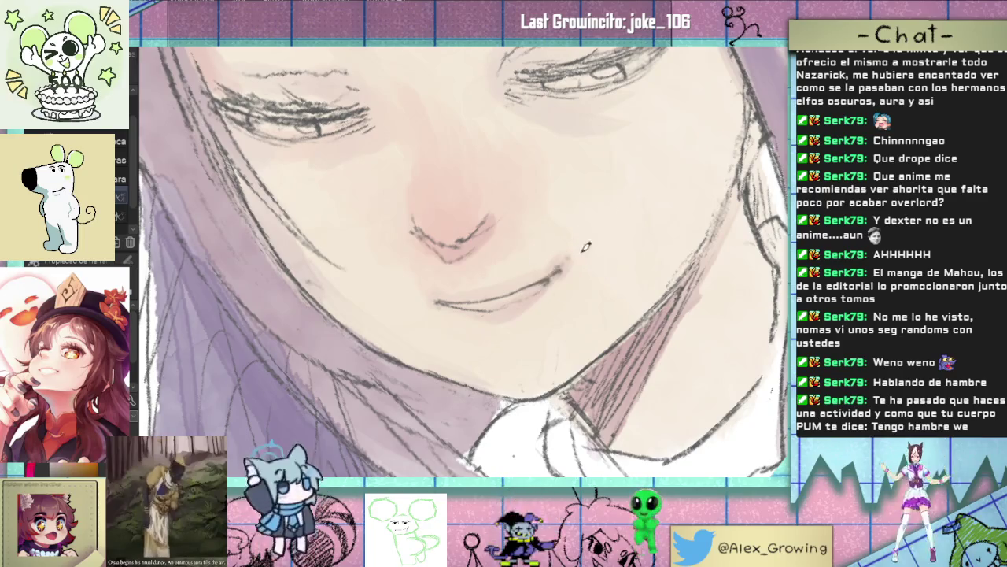
pyautogui.moveTo(558, 250); pyautogui.dragTo(552, 301)
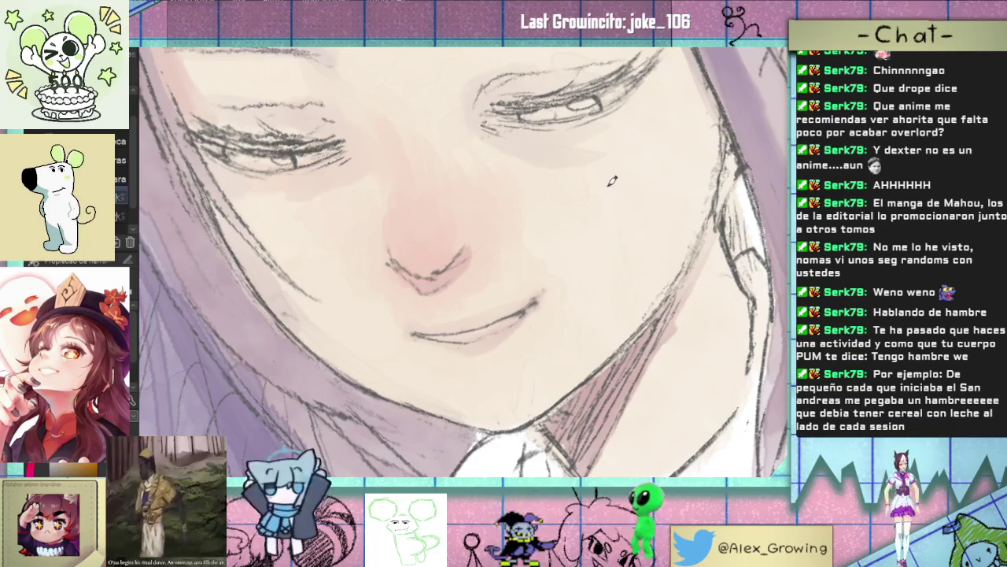
pyautogui.moveTo(612, 181); pyautogui.dragTo(533, 305)
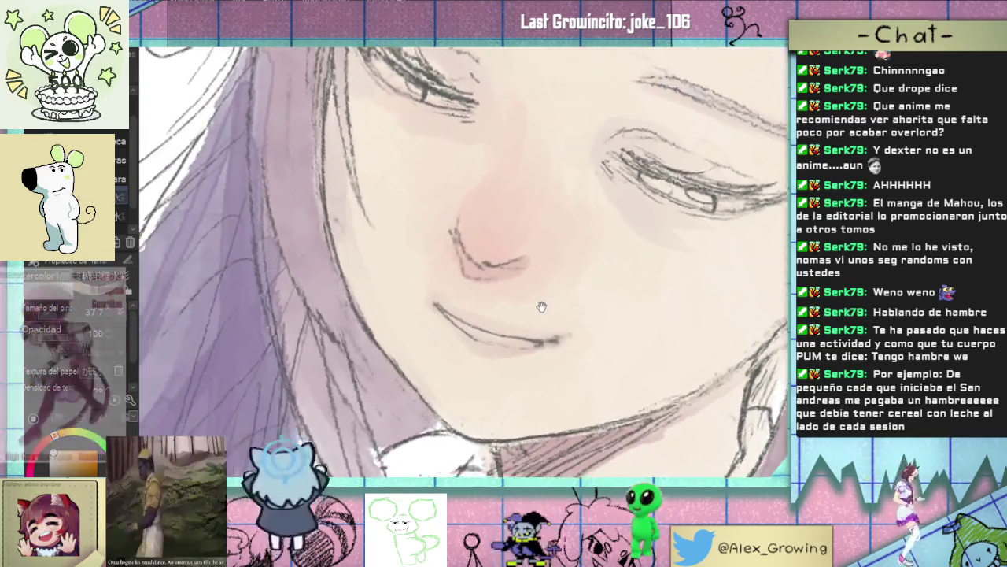
pyautogui.scroll(3, 533, 306)
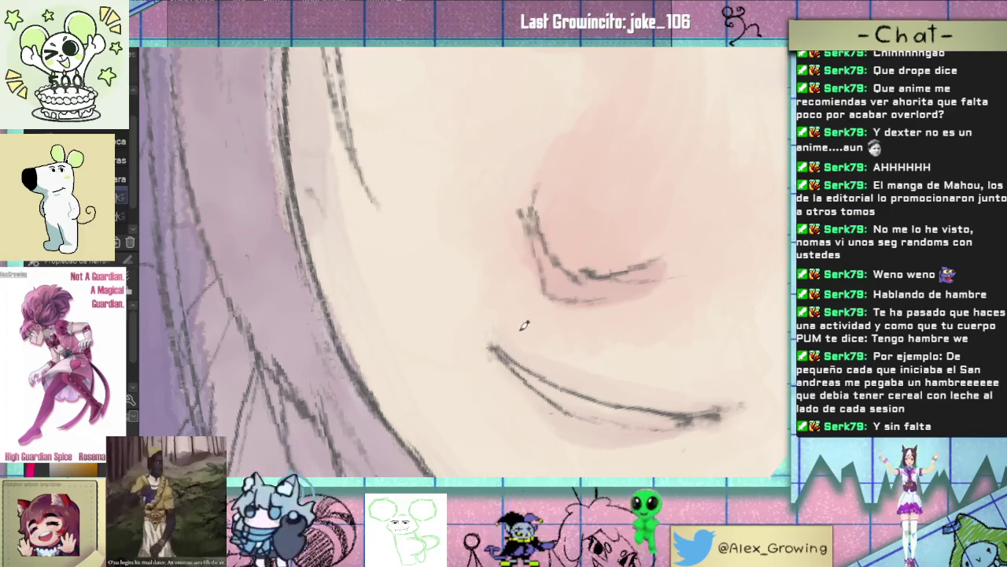
pyautogui.scroll(-2, 527, 330)
pyautogui.scroll(-2, 543, 342)
pyautogui.scroll(-1, 570, 358)
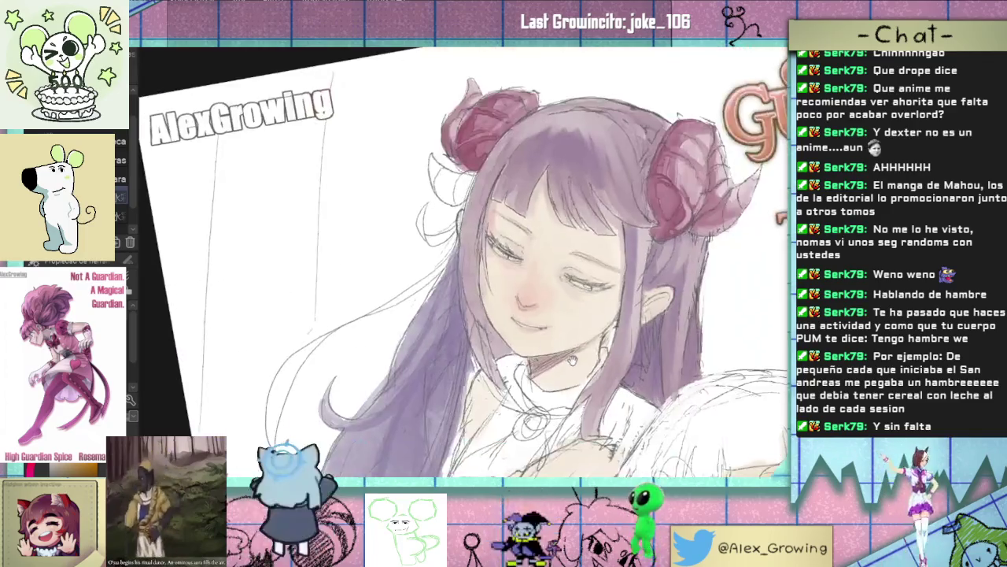
# Step: Zoom in on the girl's eyes to tint them green, then zoom back out
pyautogui.scroll(2, 581, 344)
pyautogui.scroll(1, 551, 331)
pyautogui.scroll(1, 512, 315)
pyautogui.scroll(1, 476, 296)
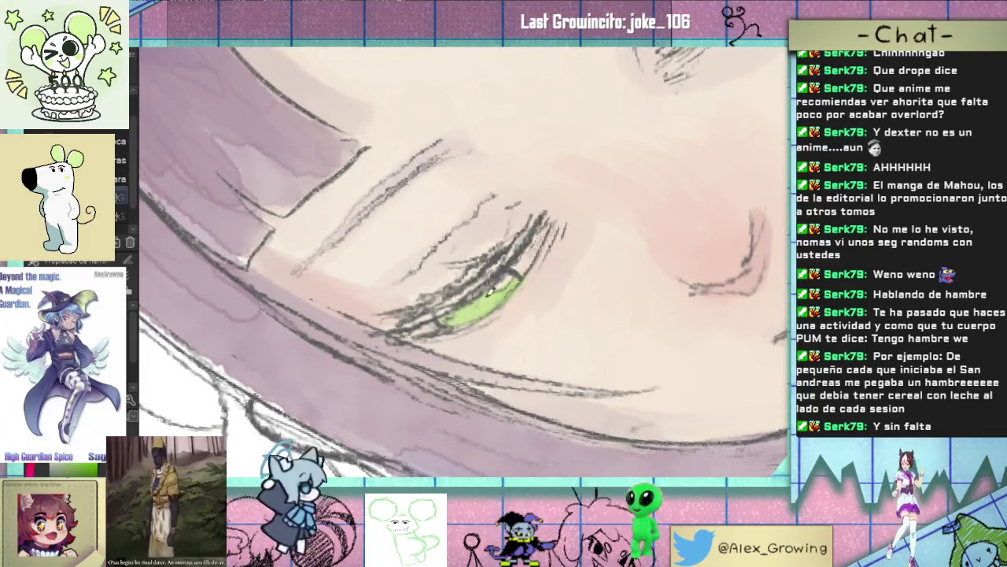
pyautogui.scroll(-5, 522, 331)
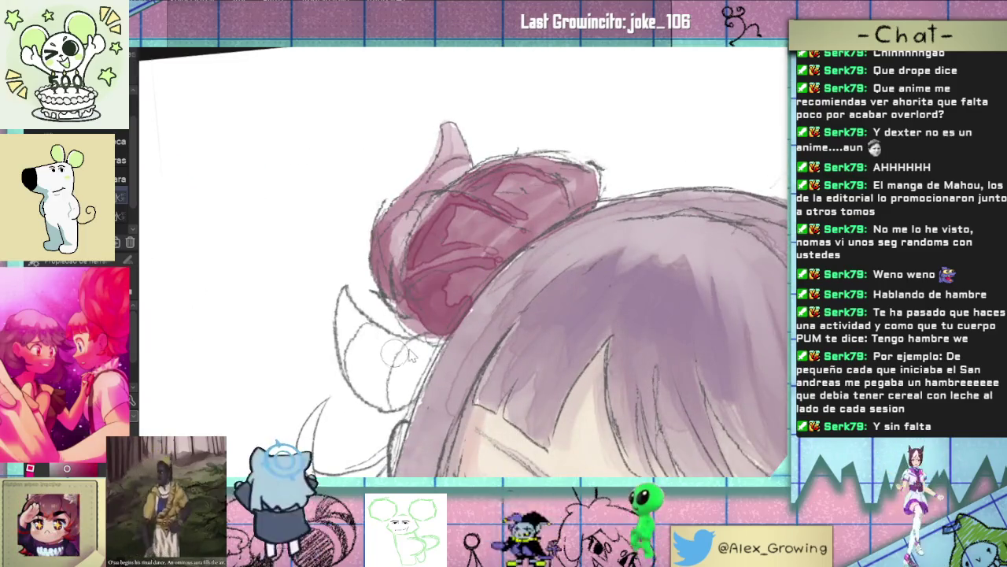
# Step: Build up pink shading over the lower part and lower edge of the left horn
pyautogui.moveTo(397, 355)
pyautogui.mouseDown()
pyautogui.moveTo(376, 367)
pyautogui.moveTo(352, 298)
pyautogui.moveTo(353, 321)
pyautogui.mouseUp()
pyautogui.moveTo(388, 395)
pyautogui.mouseDown()
pyautogui.moveTo(387, 373)
pyautogui.moveTo(418, 334)
pyautogui.mouseUp()
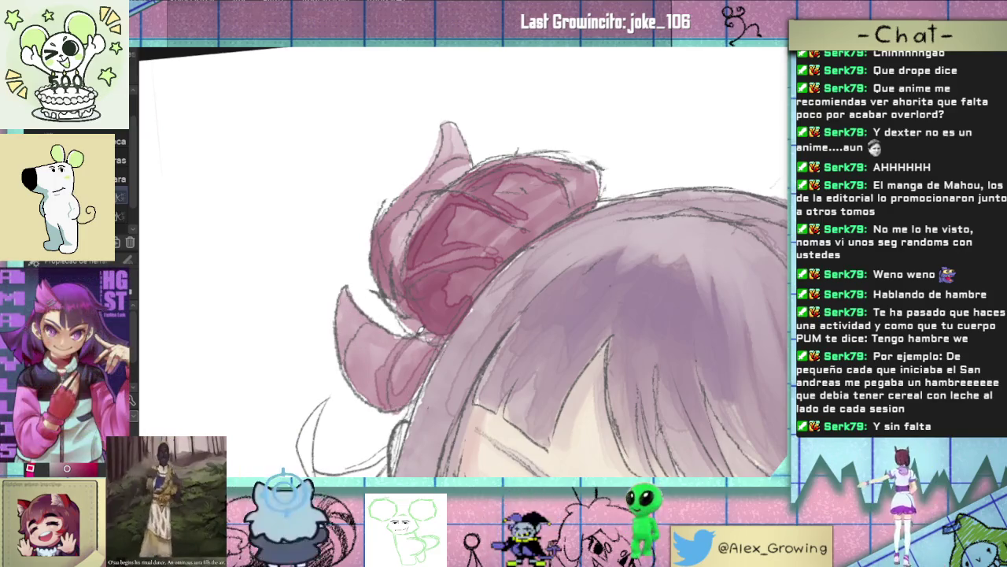
pyautogui.moveTo(365, 382)
pyautogui.mouseDown()
pyautogui.moveTo(351, 356)
pyautogui.moveTo(345, 303)
pyautogui.mouseUp()
pyautogui.moveTo(354, 364)
pyautogui.mouseDown()
pyautogui.moveTo(394, 405)
pyautogui.moveTo(428, 364)
pyautogui.mouseUp()
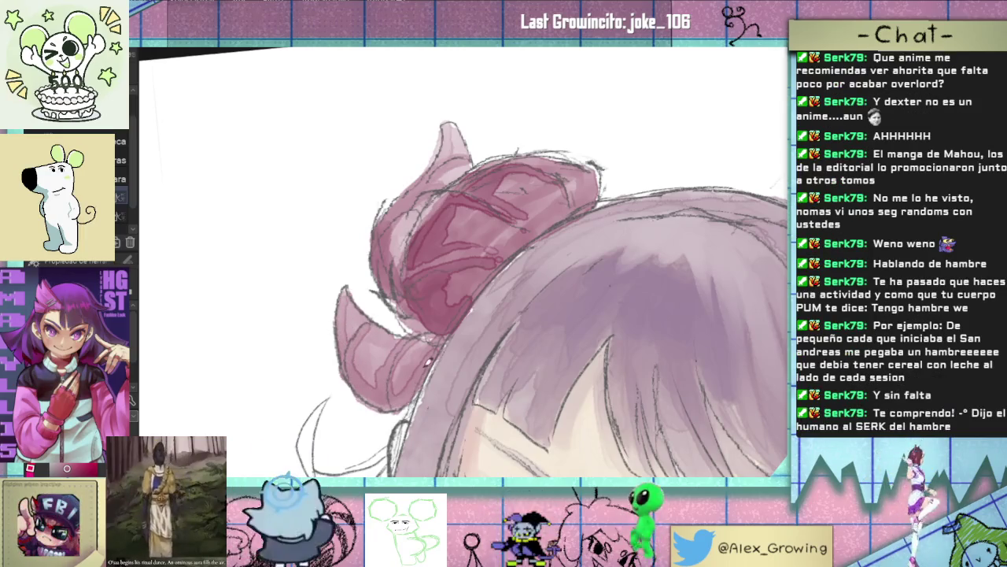
# Step: Fit the whole canvas and zoom around to review the cover with its title
pyautogui.hotkey('ctrl', '0')
pyautogui.scroll(2, 377, 304)
pyautogui.scroll(2, 377, 305)
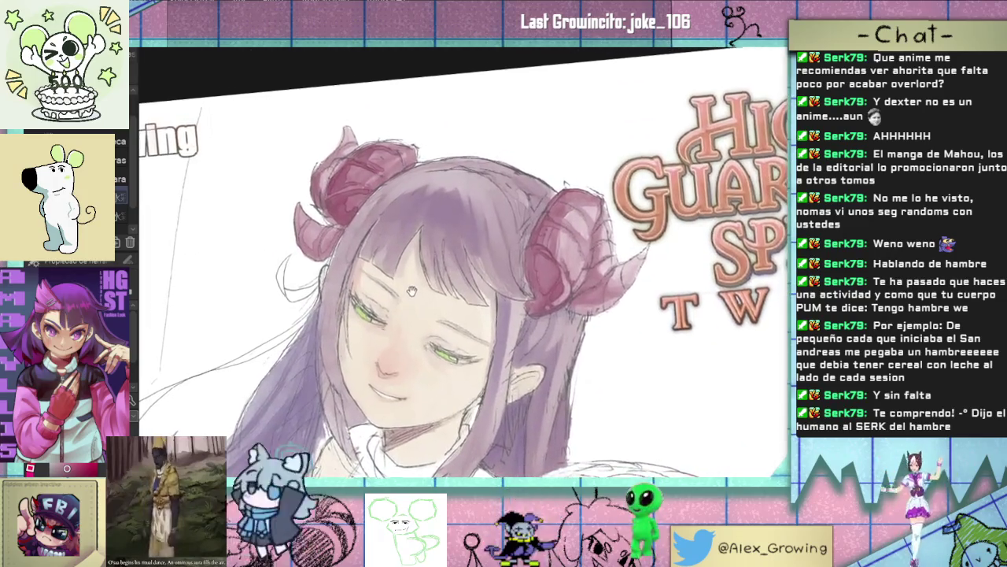
pyautogui.scroll(2, 377, 305)
pyautogui.scroll(3, 377, 305)
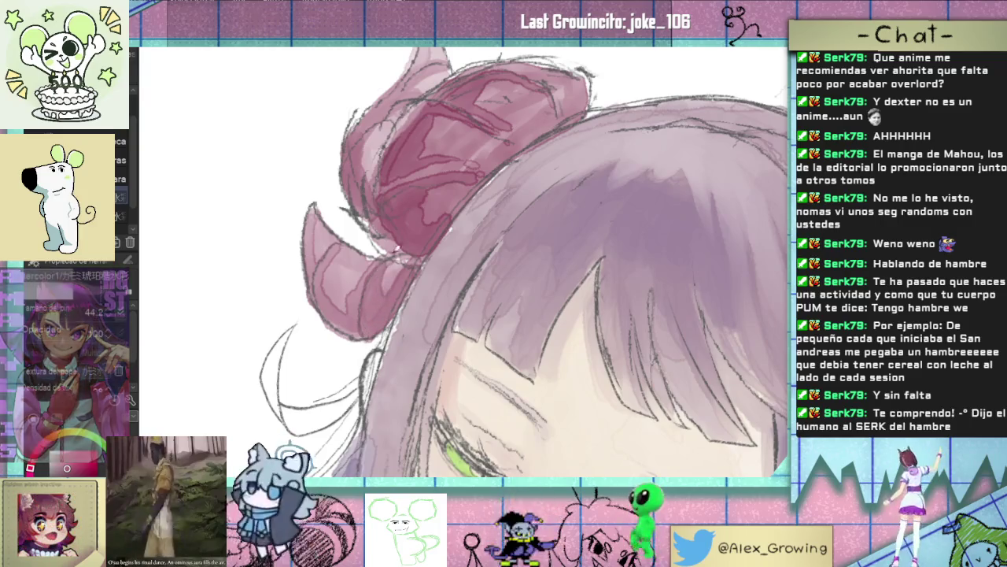
pyautogui.scroll(-3, 382, 301)
pyautogui.scroll(-3, 417, 307)
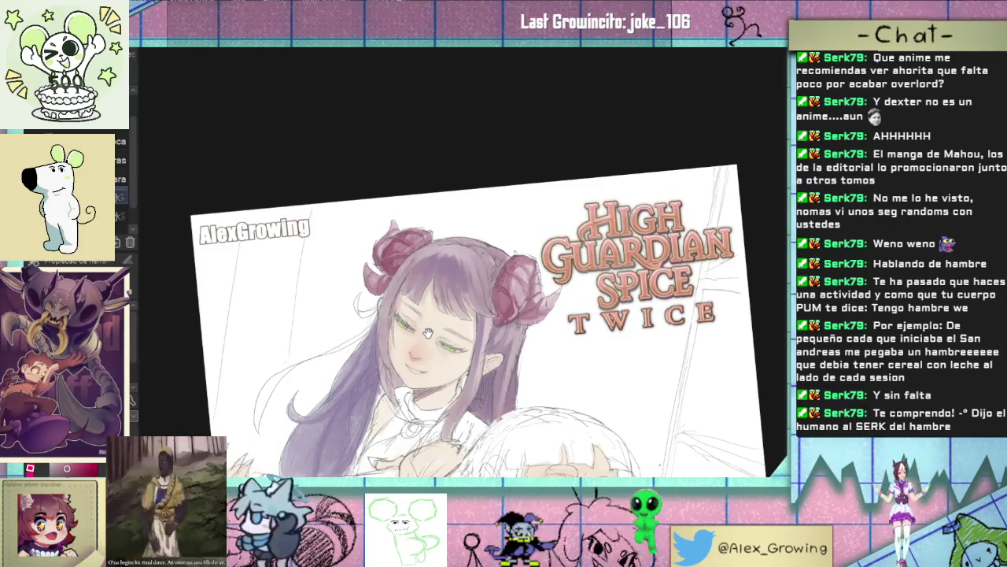
pyautogui.scroll(5, 428, 333)
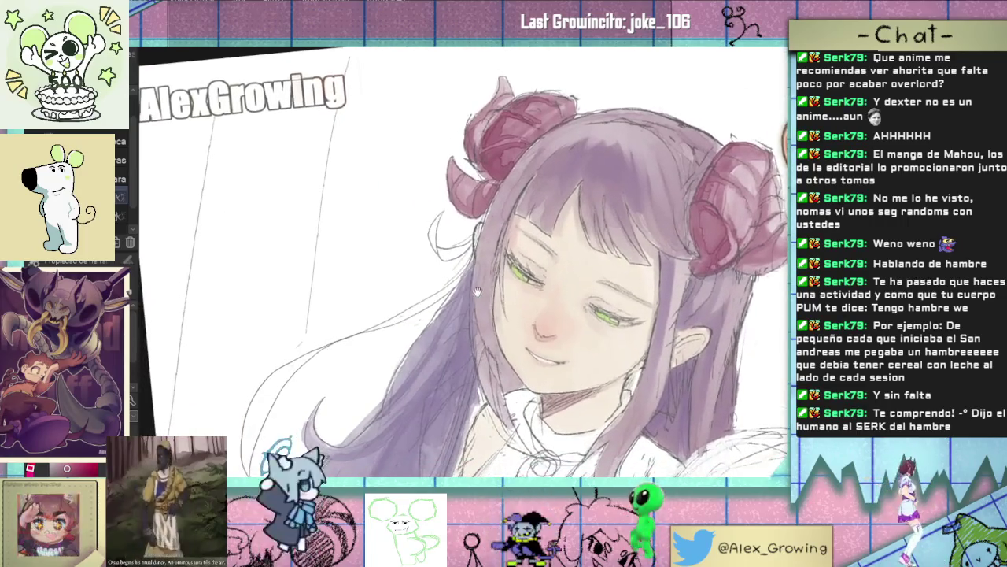
pyautogui.scroll(4, 454, 215)
pyautogui.scroll(-2, 460, 252)
pyautogui.scroll(1, 465, 281)
pyautogui.scroll(2, 456, 283)
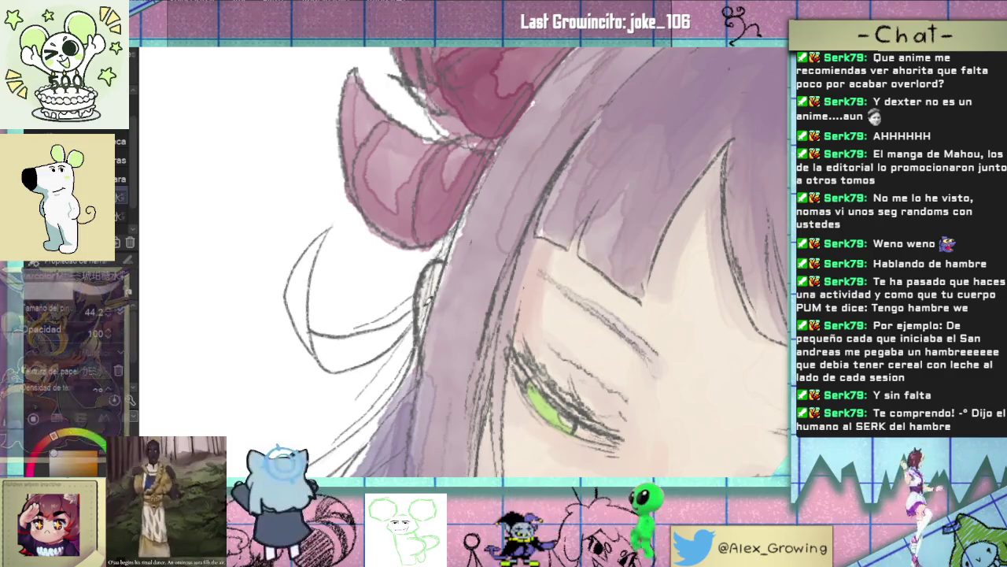
pyautogui.scroll(-4, 431, 294)
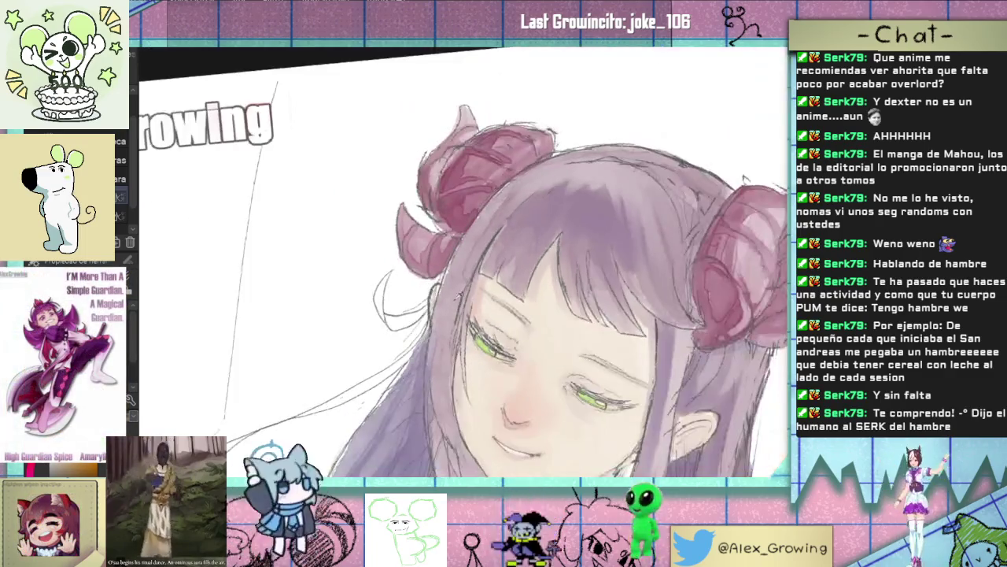
pyautogui.scroll(2, 458, 297)
pyautogui.scroll(2, 449, 299)
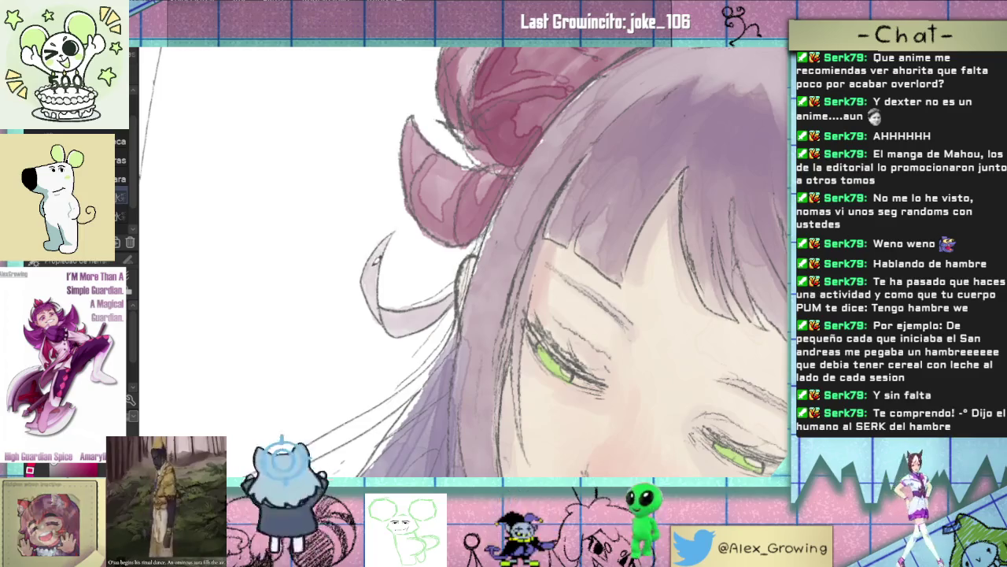
pyautogui.scroll(-2, 453, 294)
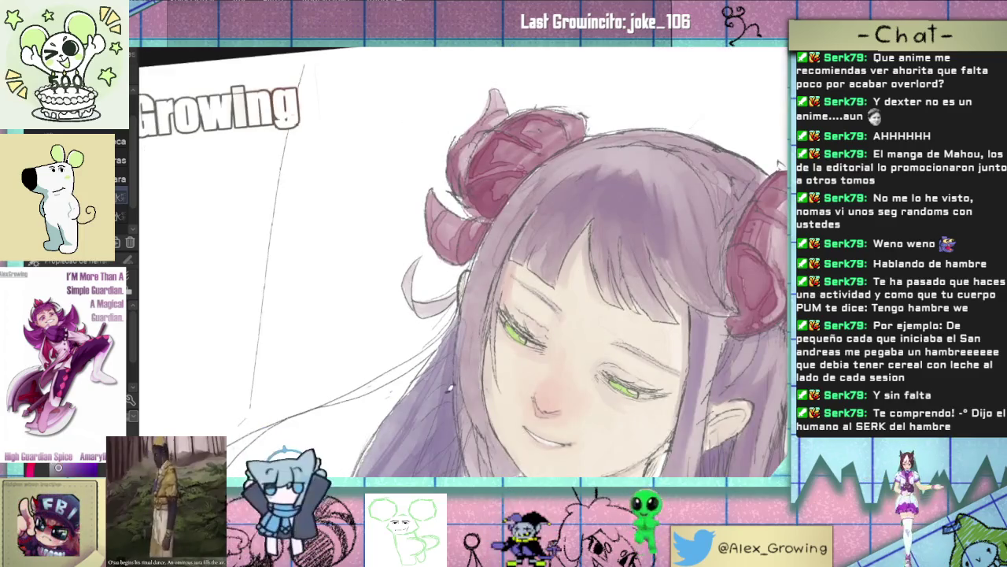
pyautogui.scroll(2, 466, 304)
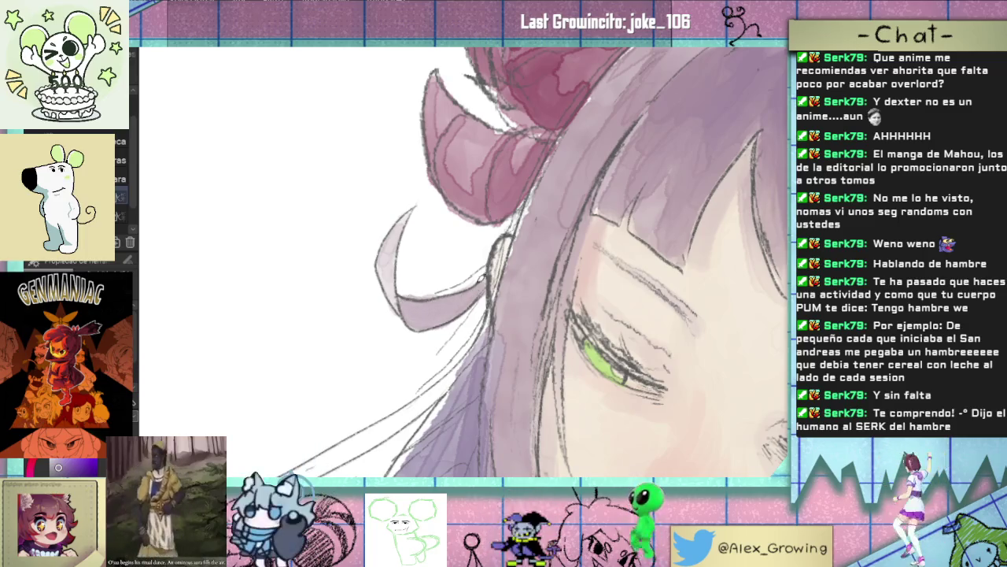
pyautogui.scroll(-5, 462, 307)
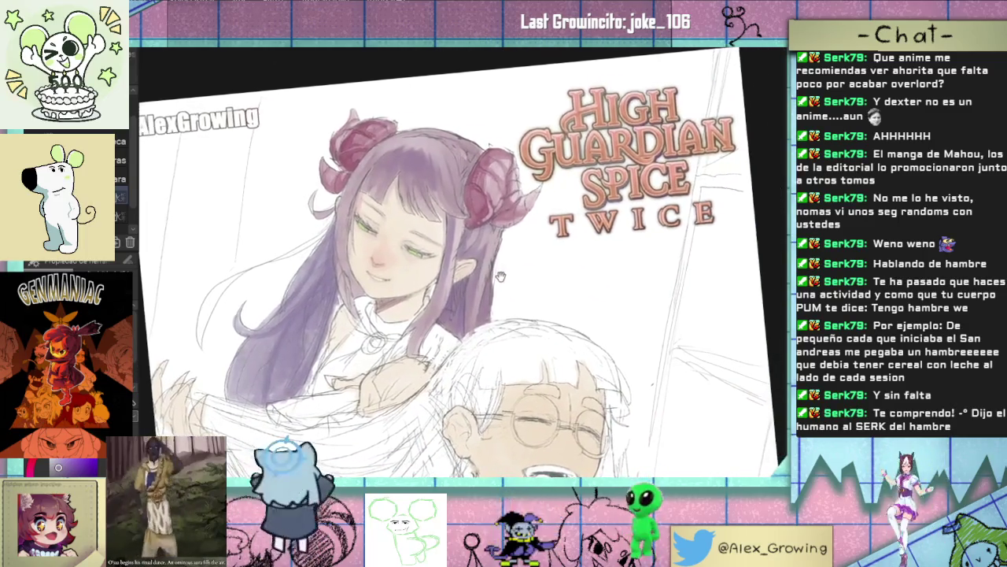
# Step: Pan to the long hair and brush a faint darker purple stroke along its edge
pyautogui.scroll(-2, 493, 323)
pyautogui.scroll(2, 493, 323)
pyautogui.scroll(3, 493, 323)
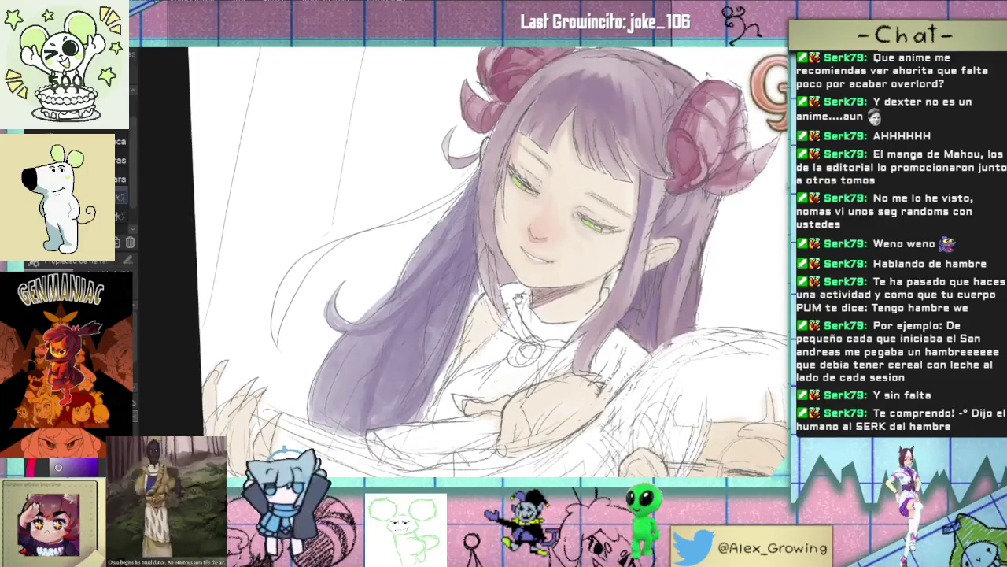
pyautogui.moveTo(492, 323); pyautogui.dragTo(520, 344)
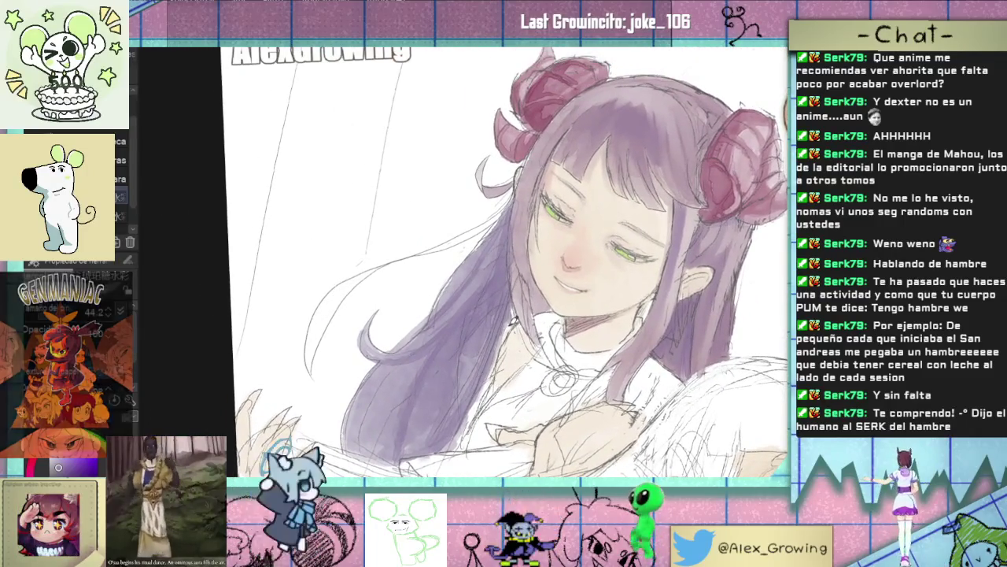
pyautogui.moveTo(425, 340); pyautogui.dragTo(430, 296)
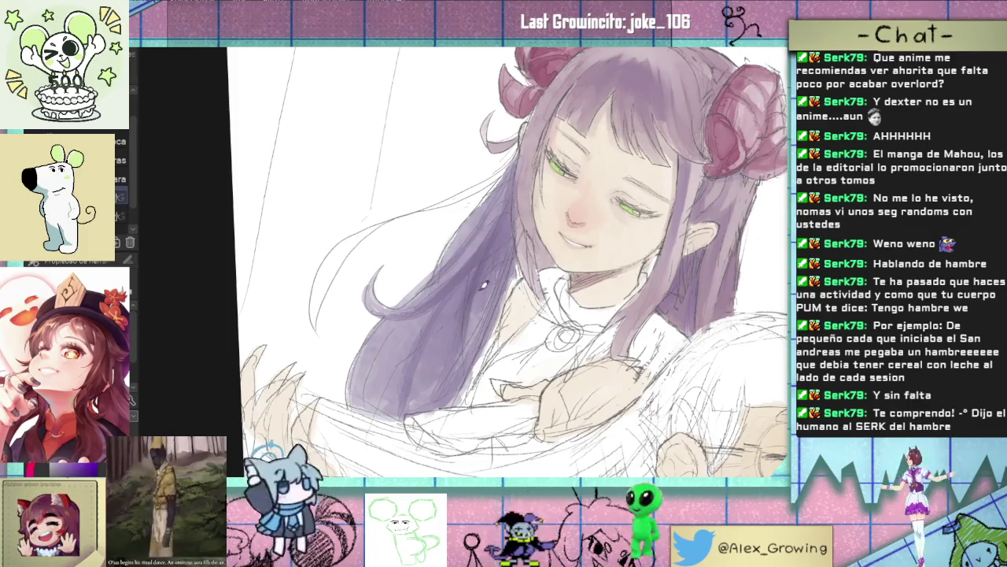
pyautogui.moveTo(510, 245); pyautogui.dragTo(487, 334)
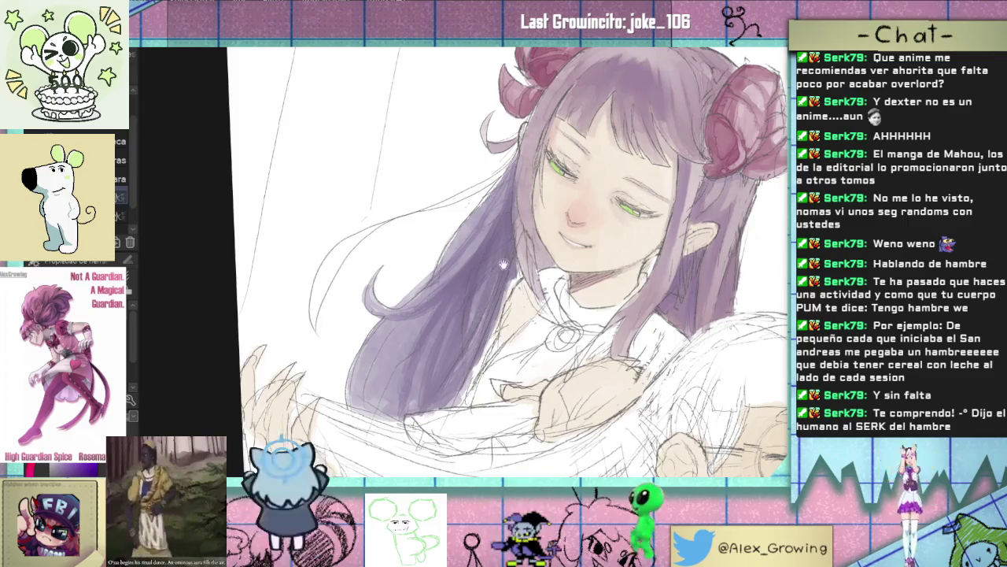
# Step: Switch between full-canvas and face close-up views to check the illustration and title
pyautogui.hotkey('ctrl', '0')
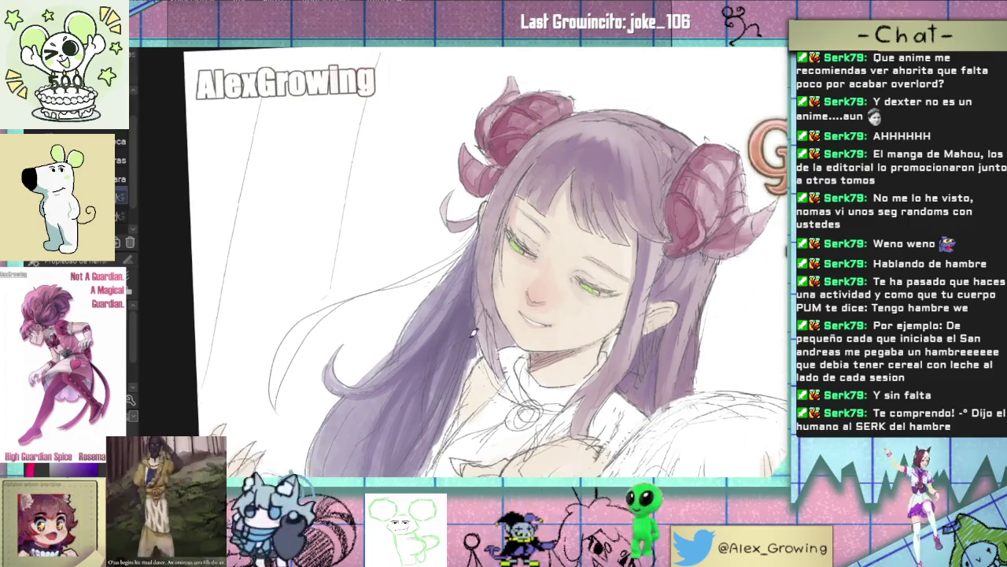
pyautogui.hotkey('ctrl', '0')
pyautogui.hotkey('ctrl', 'alt', '0')
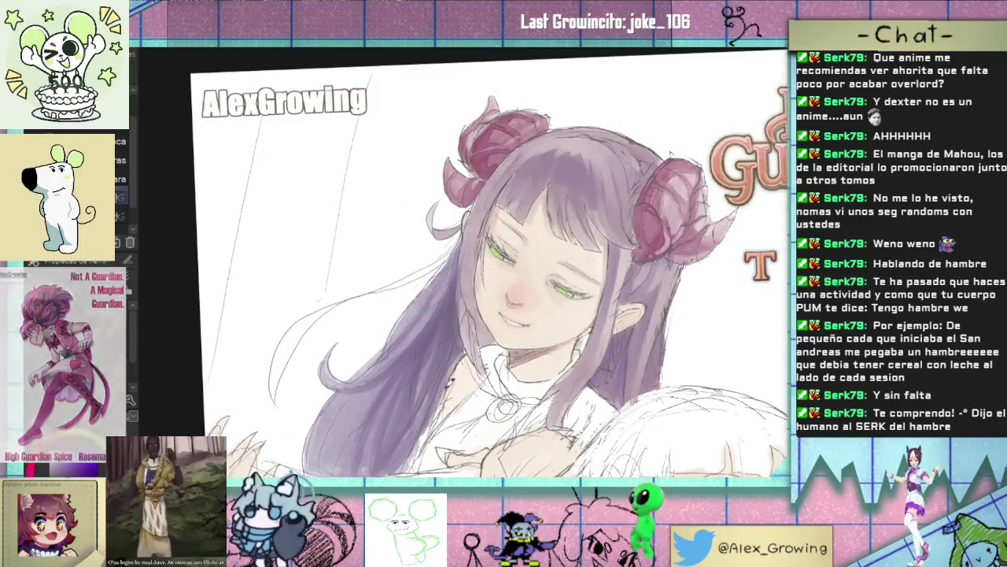
pyautogui.scroll(2, 429, 386)
pyautogui.scroll(2, 471, 351)
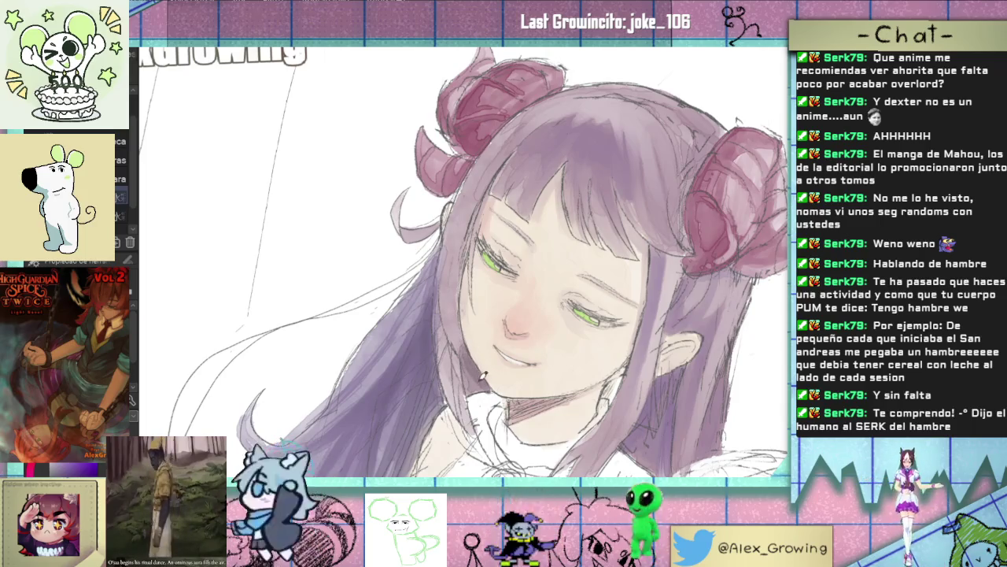
pyautogui.hotkey('ctrl', '0')
pyautogui.scroll(2, 541, 268)
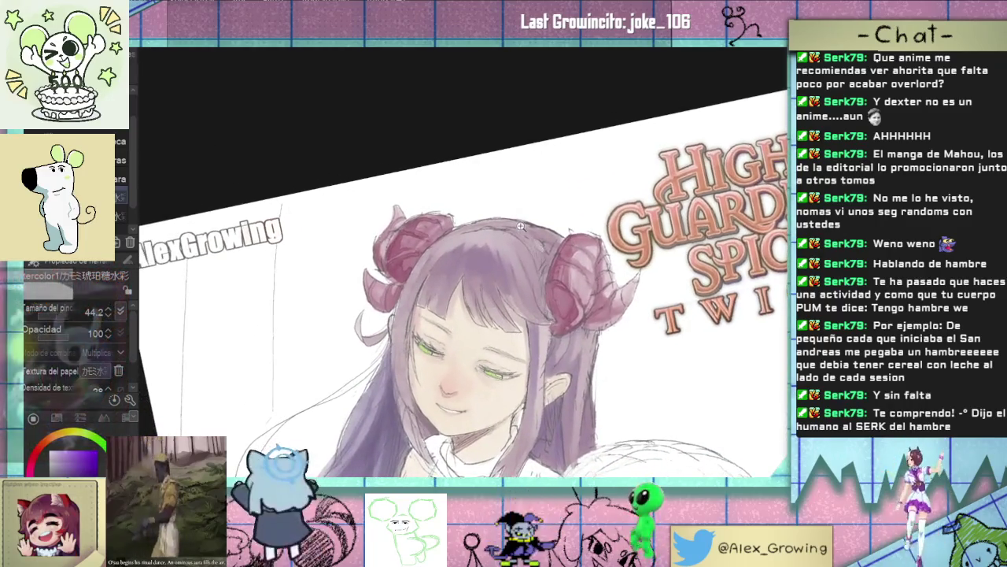
pyautogui.scroll(2, 431, 273)
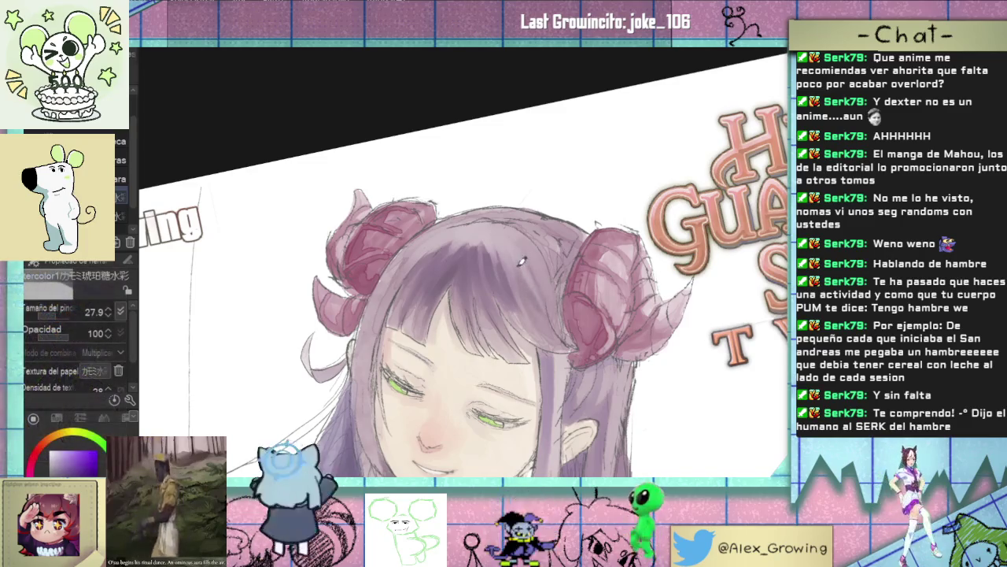
pyautogui.scroll(2, 543, 288)
pyautogui.scroll(2, 558, 277)
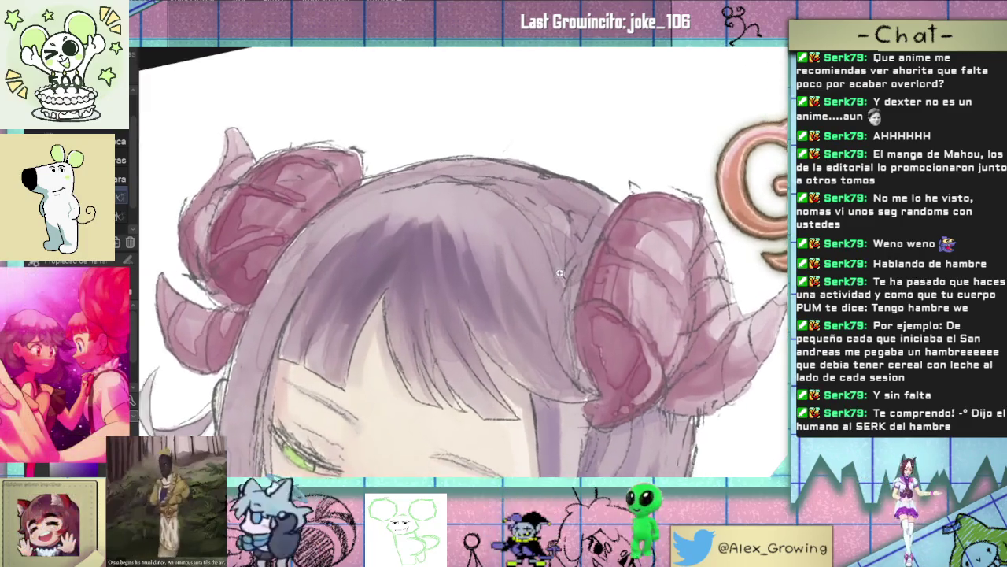
pyautogui.scroll(2, 558, 274)
pyautogui.scroll(-1, 558, 275)
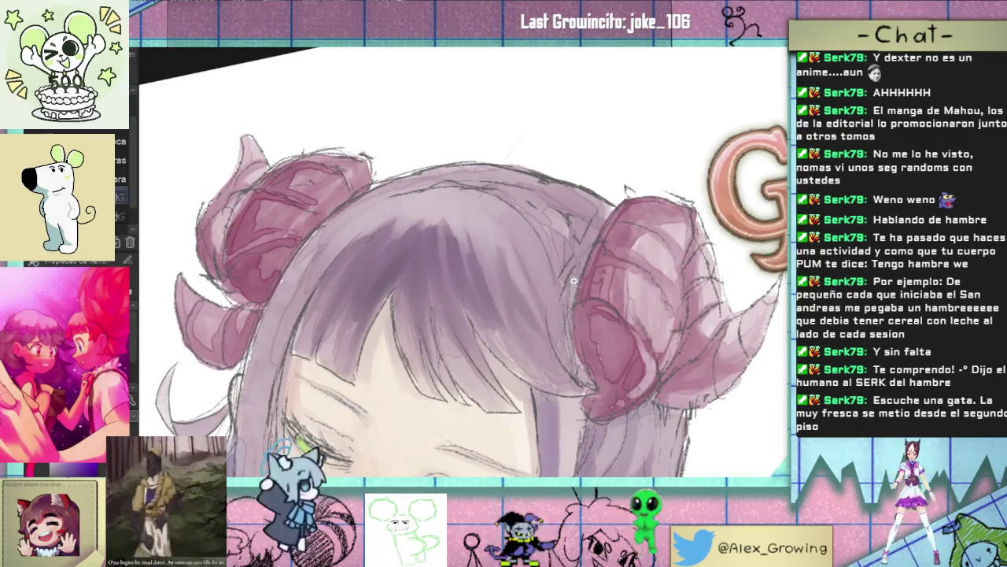
pyautogui.scroll(-1, 573, 281)
pyautogui.scroll(-1, 575, 275)
pyautogui.scroll(1, 582, 224)
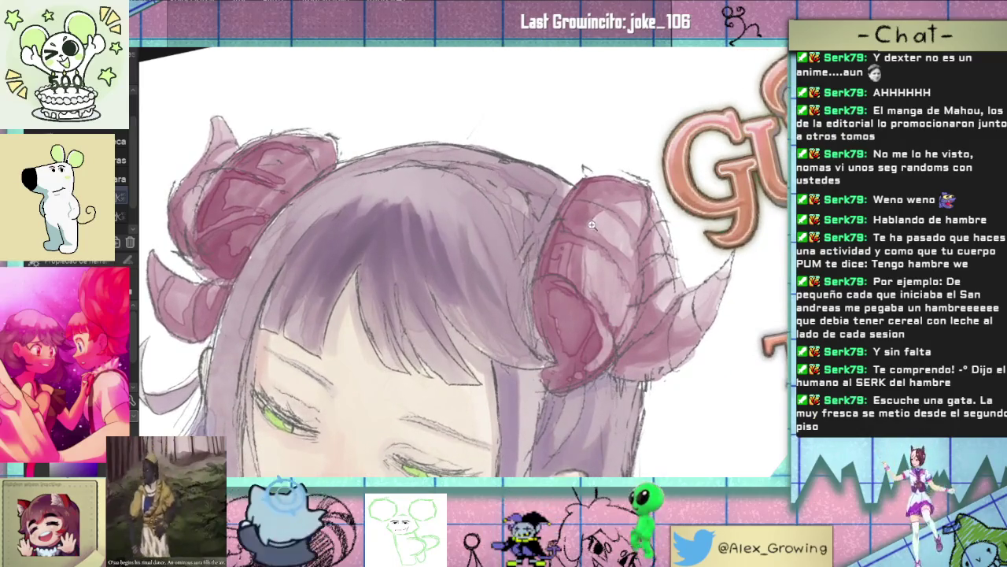
pyautogui.scroll(-1, 592, 225)
pyautogui.scroll(-1, 586, 240)
pyautogui.scroll(-1, 566, 248)
pyautogui.scroll(-1, 543, 256)
pyautogui.scroll(-2, 489, 267)
pyautogui.scroll(1, 489, 268)
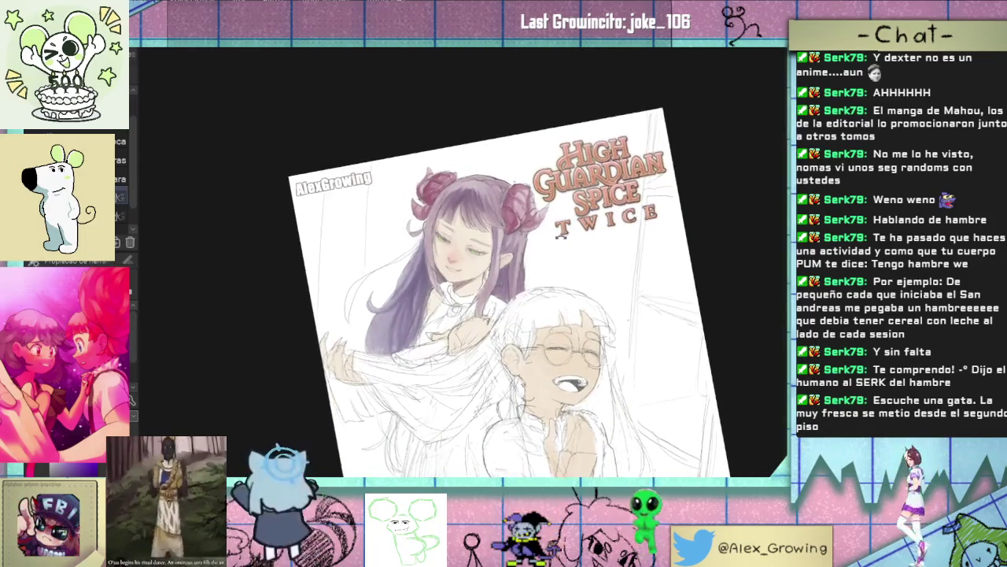
pyautogui.scroll(1, 503, 252)
pyautogui.scroll(1, 524, 227)
pyautogui.scroll(2, 516, 239)
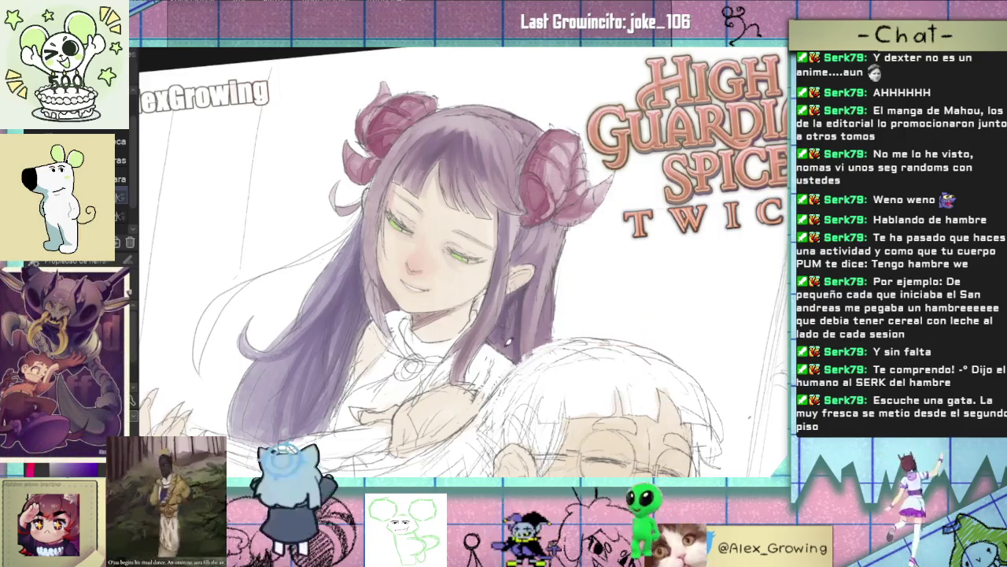
pyautogui.moveTo(508, 336); pyautogui.dragTo(519, 315)
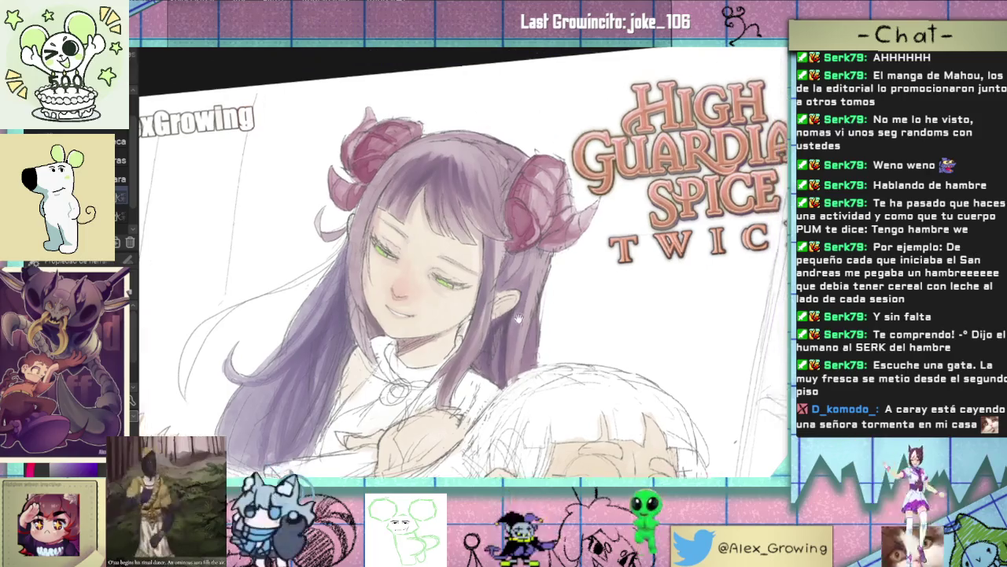
pyautogui.scroll(2, 531, 308)
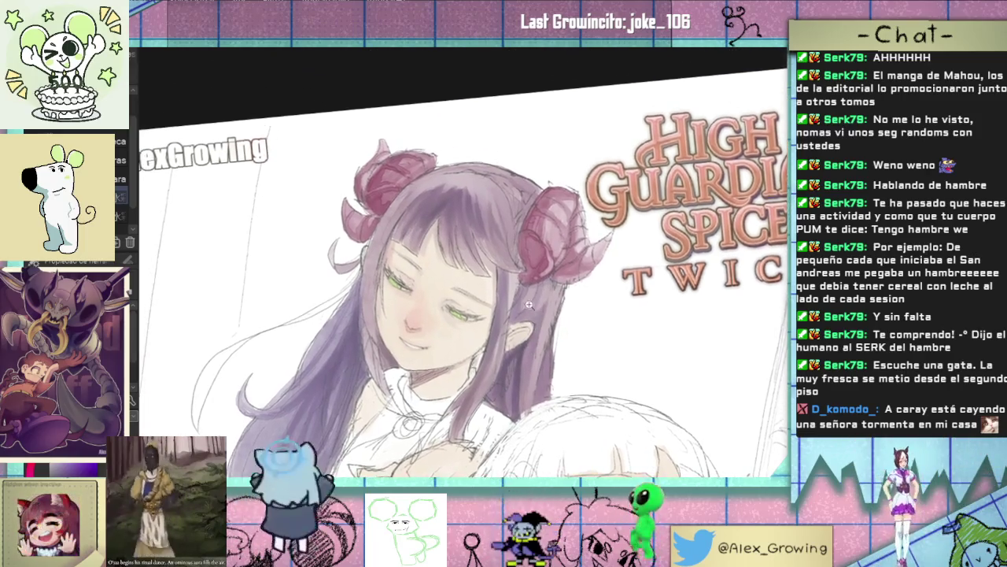
pyautogui.scroll(2, 533, 303)
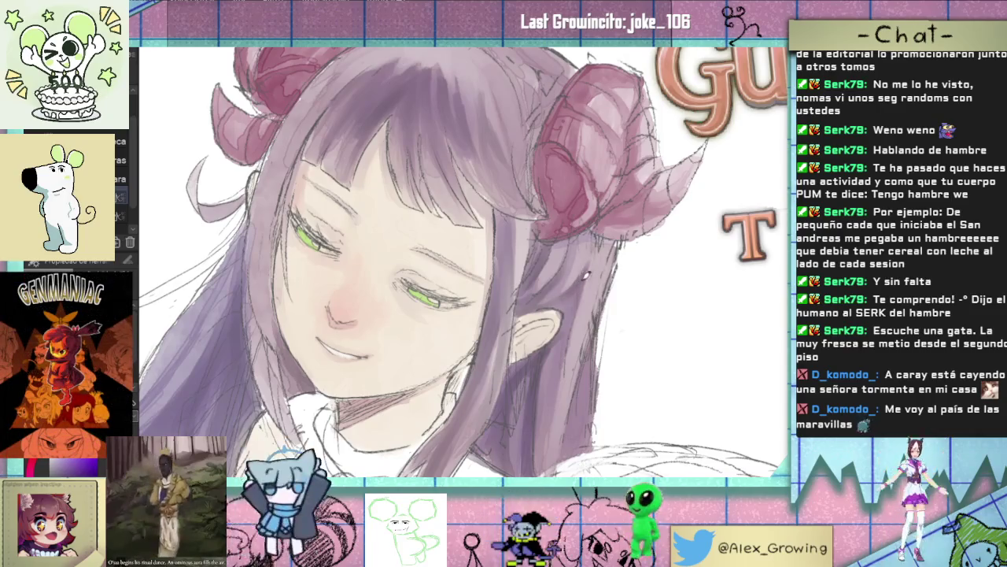
pyautogui.scroll(-3, 602, 274)
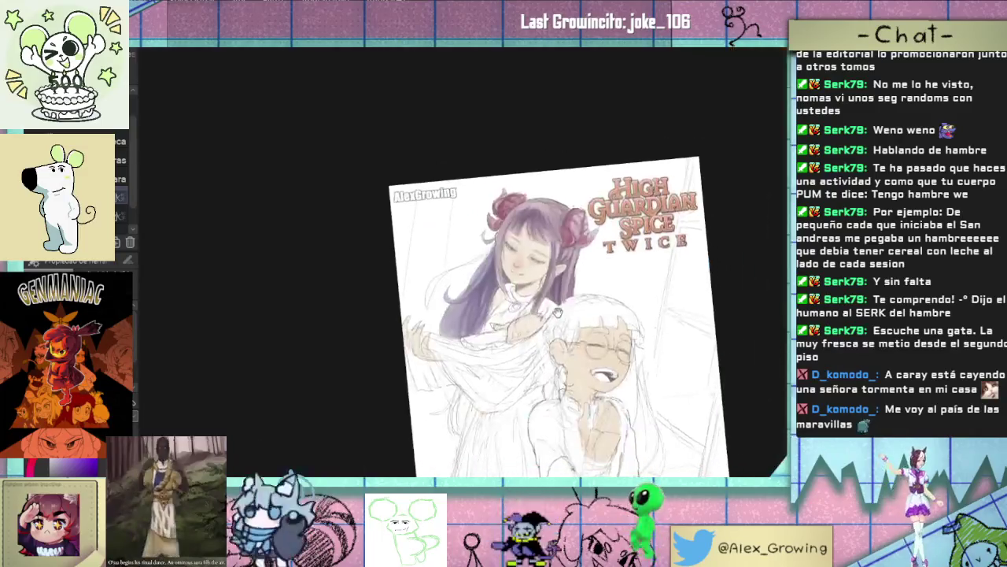
pyautogui.scroll(3, 584, 278)
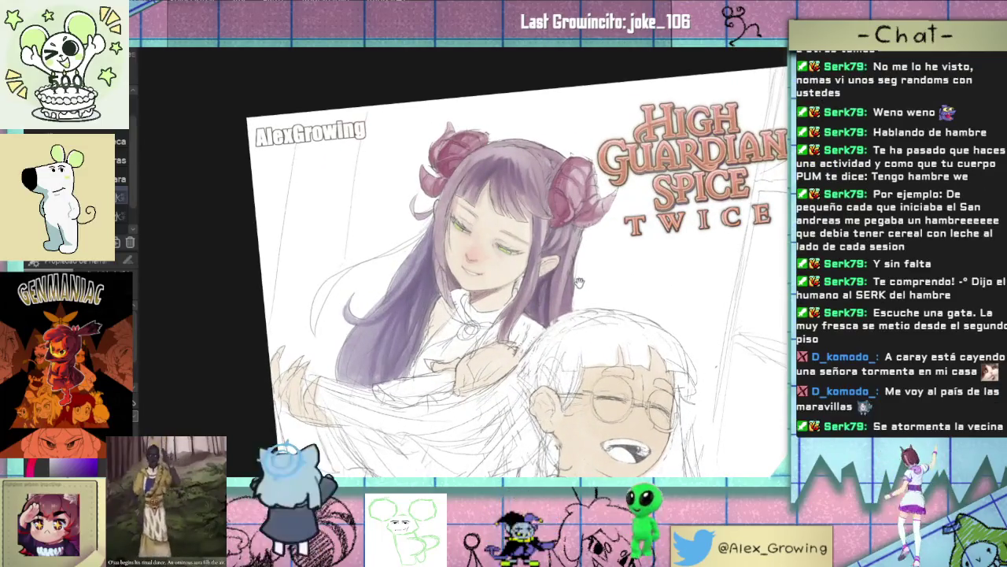
pyautogui.moveTo(570, 294); pyautogui.dragTo(563, 282)
pyautogui.scroll(3, 564, 282)
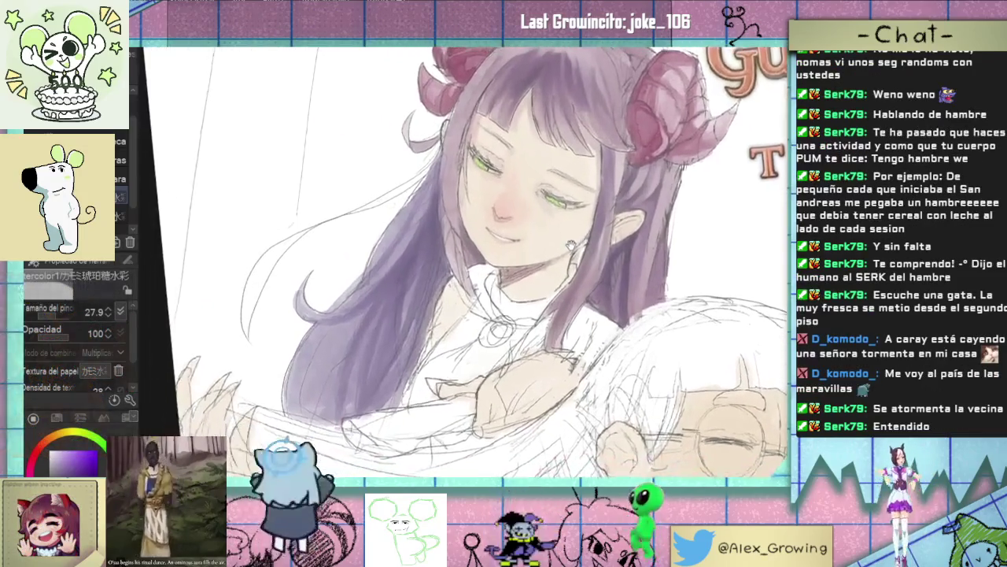
pyautogui.scroll(-3, 551, 291)
pyautogui.scroll(4, 502, 327)
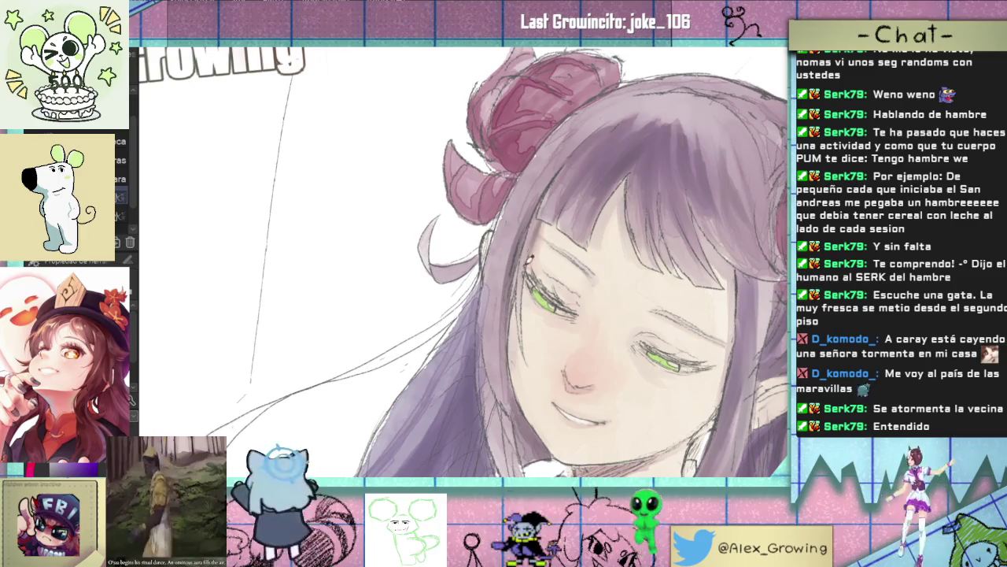
pyautogui.hotkey('ctrl', '0')
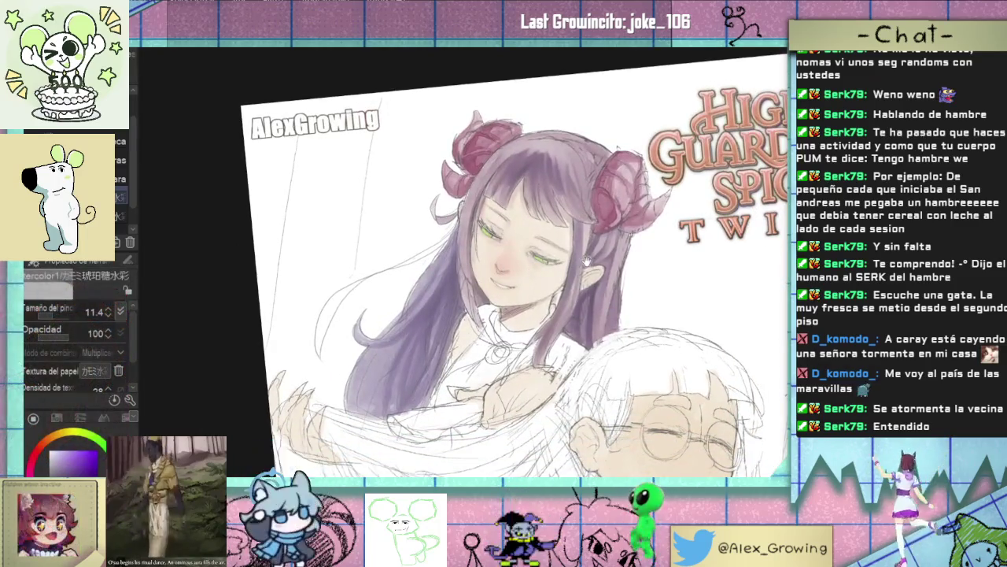
pyautogui.scroll(5, 551, 223)
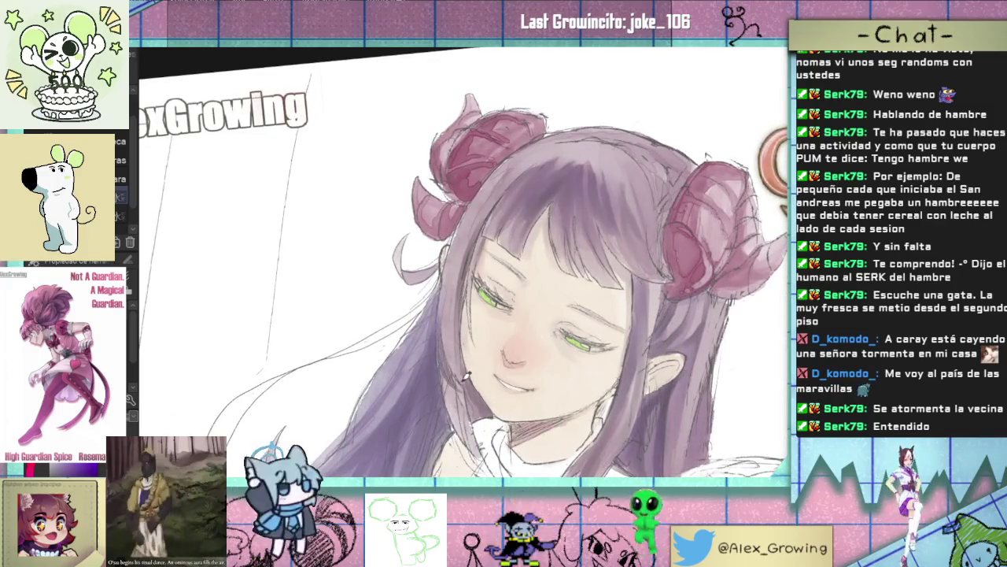
pyautogui.hotkey('ctrl', '0')
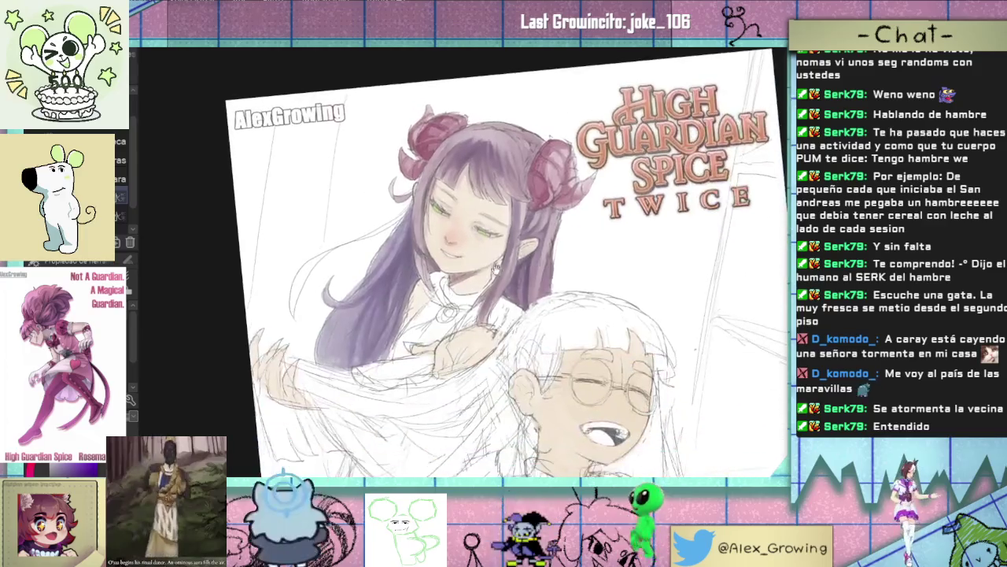
pyautogui.scroll(2, 472, 347)
pyautogui.scroll(2, 464, 331)
pyautogui.scroll(3, 453, 312)
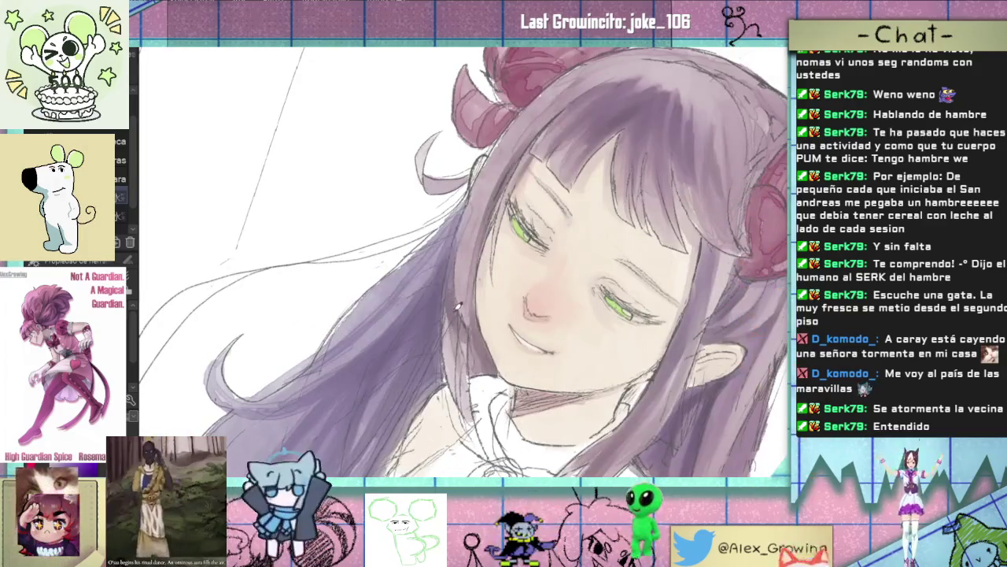
pyautogui.hotkey('ctrl', '0')
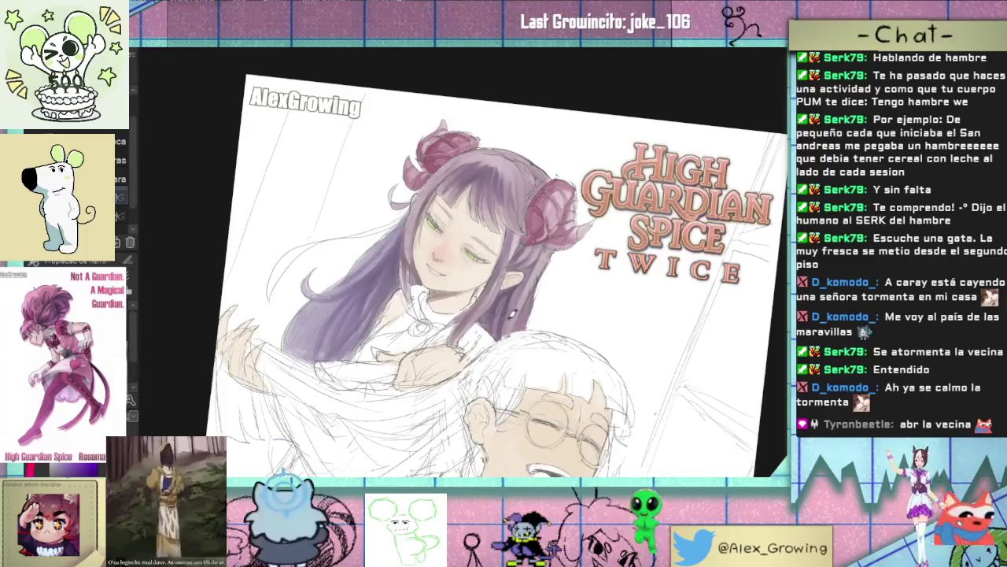
pyautogui.moveTo(499, 315); pyautogui.dragTo(506, 359)
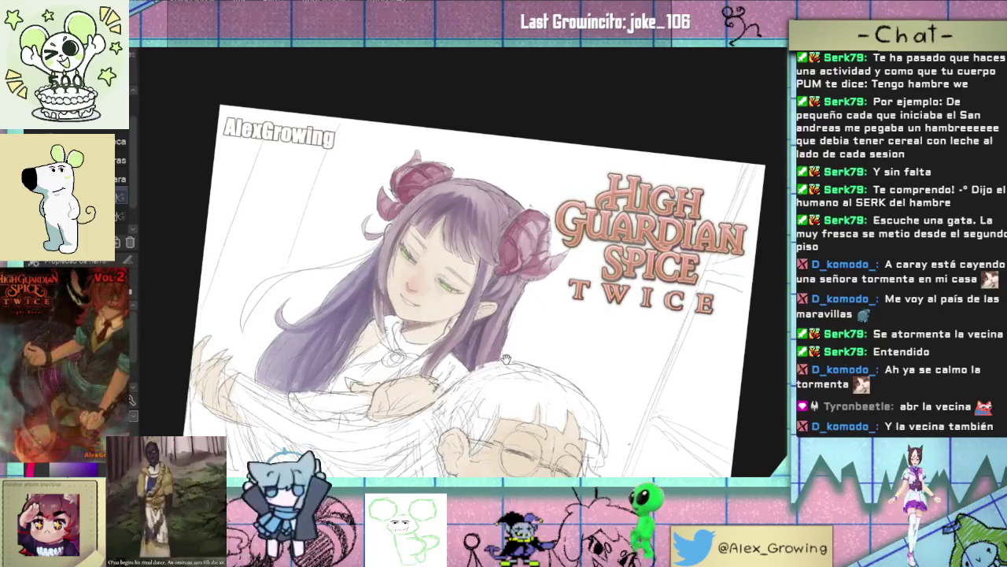
pyautogui.scroll(1, 484, 283)
pyautogui.scroll(3, 468, 213)
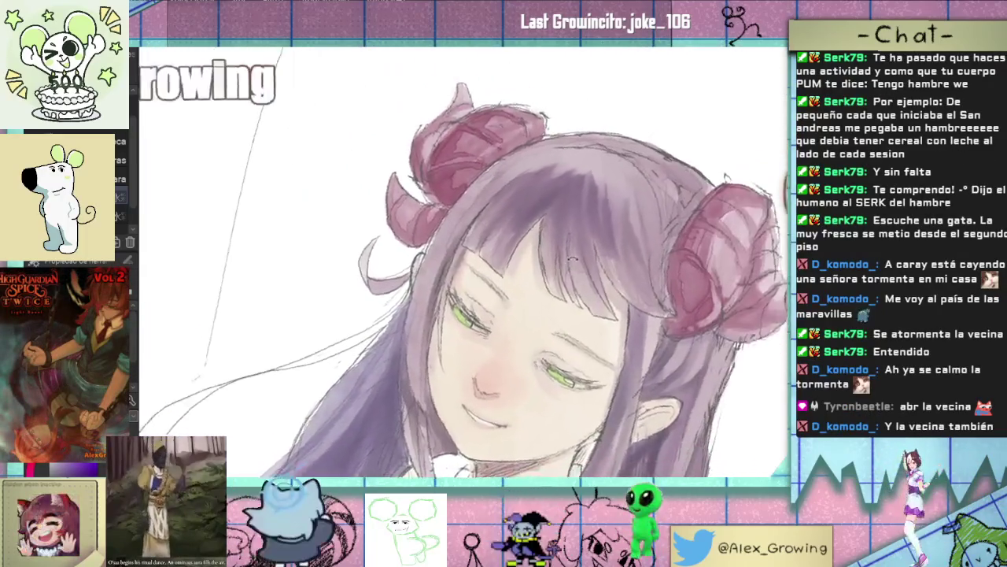
pyautogui.scroll(3, 418, 298)
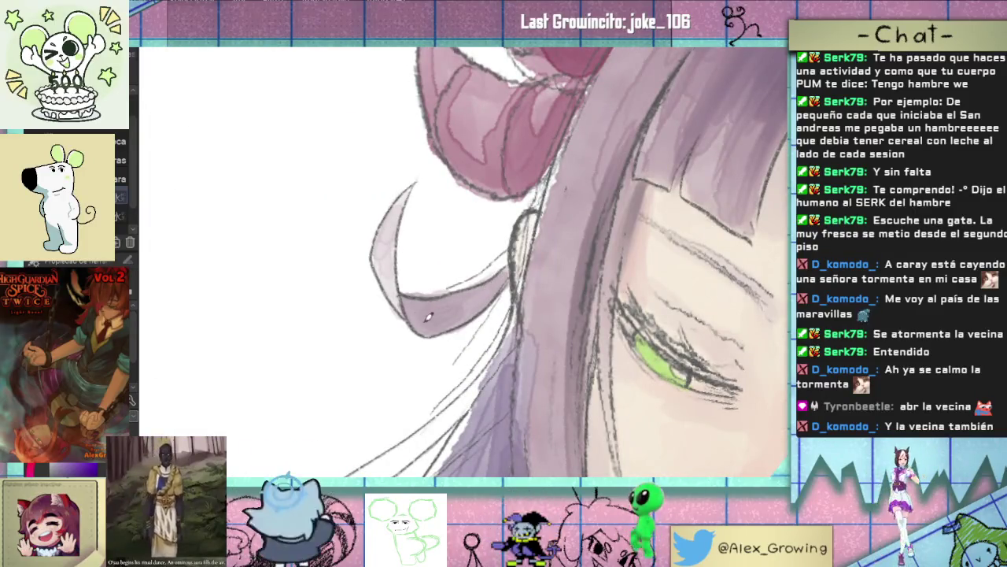
pyautogui.scroll(-3, 429, 320)
pyautogui.scroll(1, 417, 321)
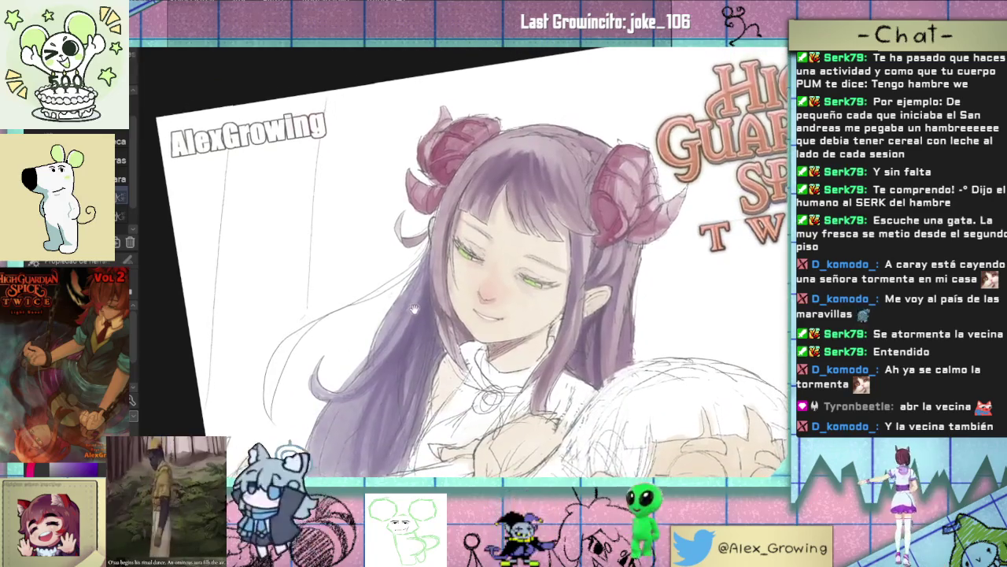
pyautogui.scroll(1, 402, 322)
pyautogui.scroll(3, 418, 236)
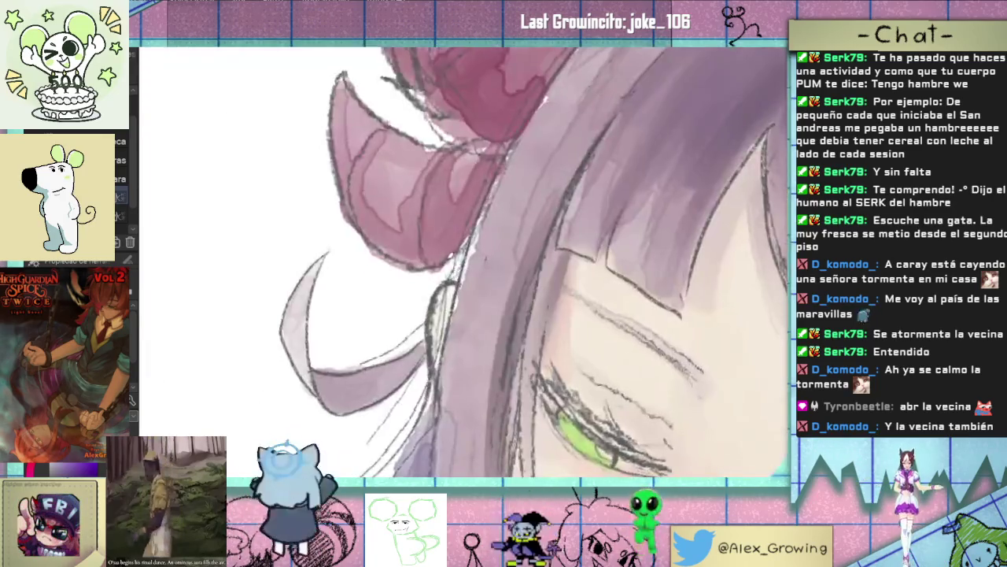
pyautogui.scroll(-4, 602, 250)
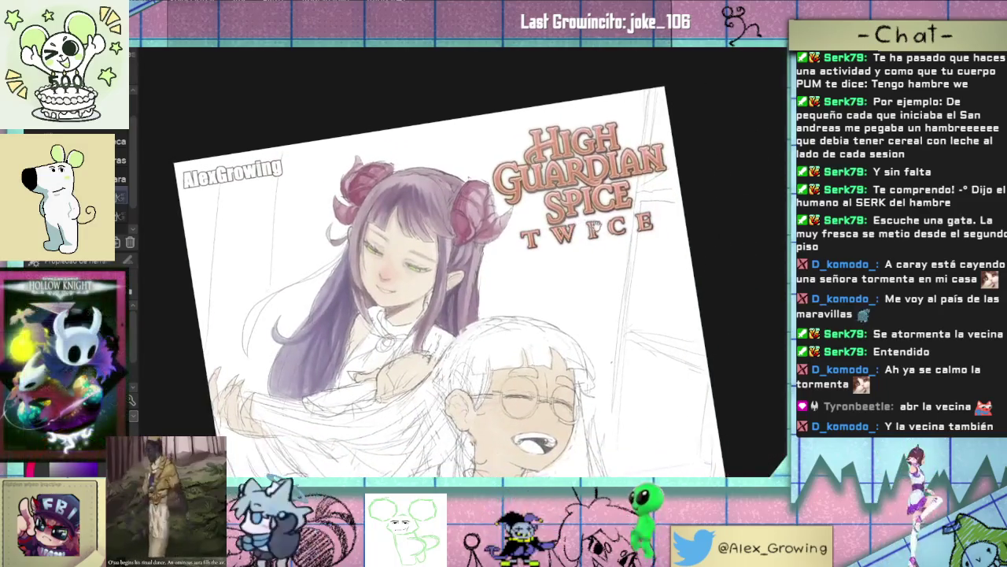
pyautogui.scroll(1, 594, 263)
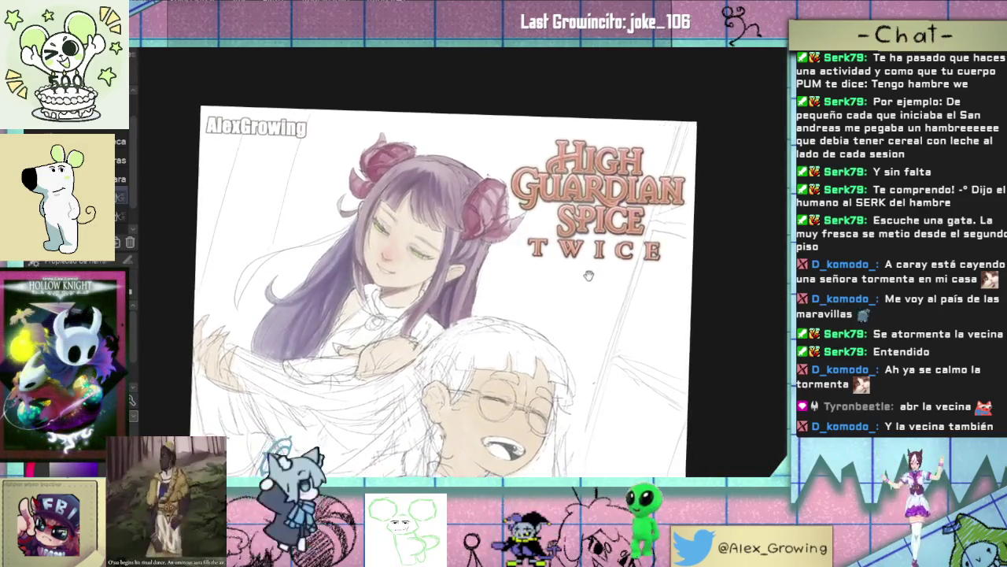
pyautogui.scroll(2, 583, 265)
pyautogui.scroll(-2, 573, 265)
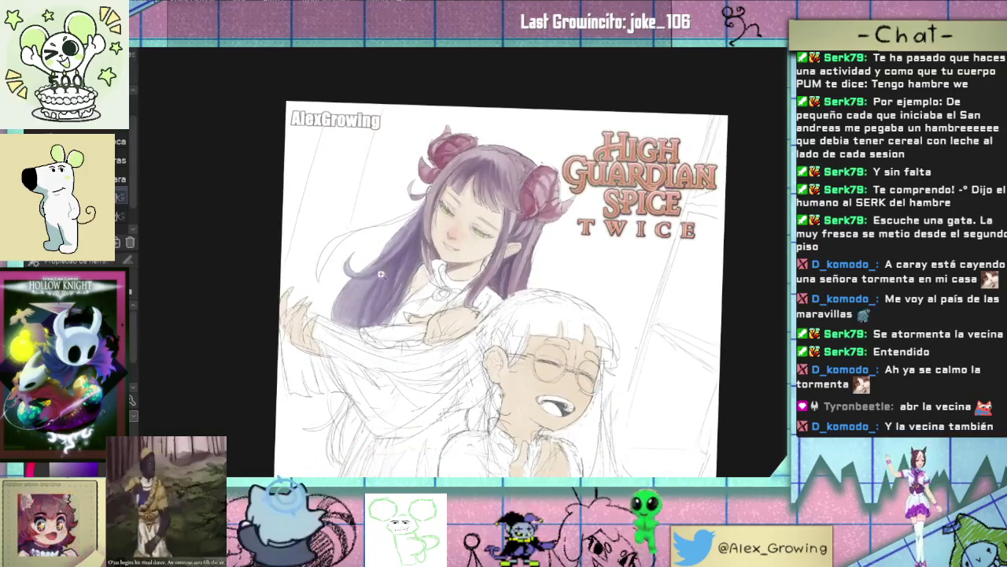
pyautogui.scroll(4, 383, 310)
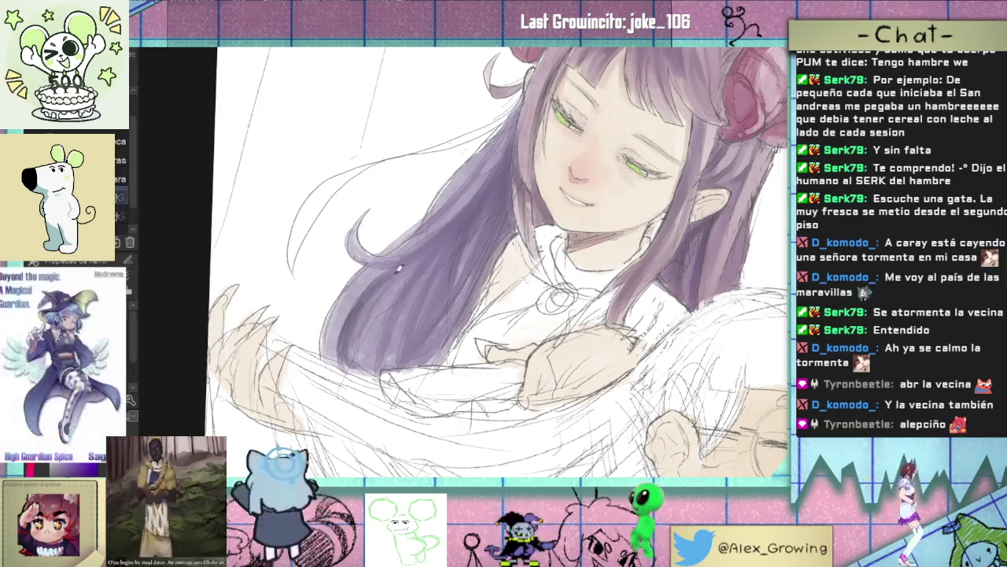
pyautogui.moveTo(390, 274); pyautogui.dragTo(386, 370)
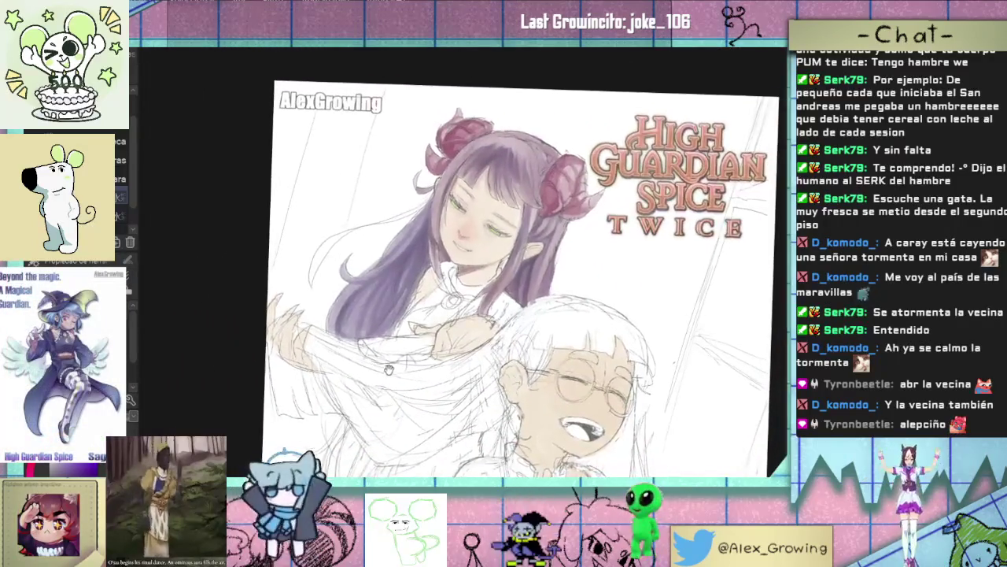
pyautogui.scroll(2, 386, 370)
pyautogui.scroll(2, 387, 373)
pyautogui.scroll(2, 388, 378)
pyautogui.scroll(2, 390, 384)
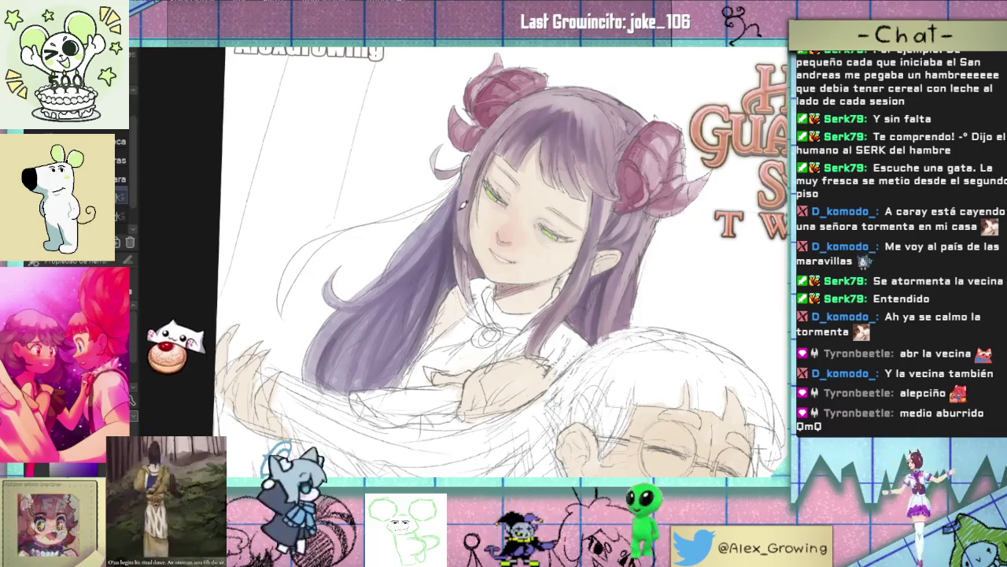
# Step: Pan and zoom around the illustration to view the horns and title lettering
pyautogui.hotkey('ctrl', '0')
pyautogui.scroll(1, 415, 305)
pyautogui.scroll(2, 415, 305)
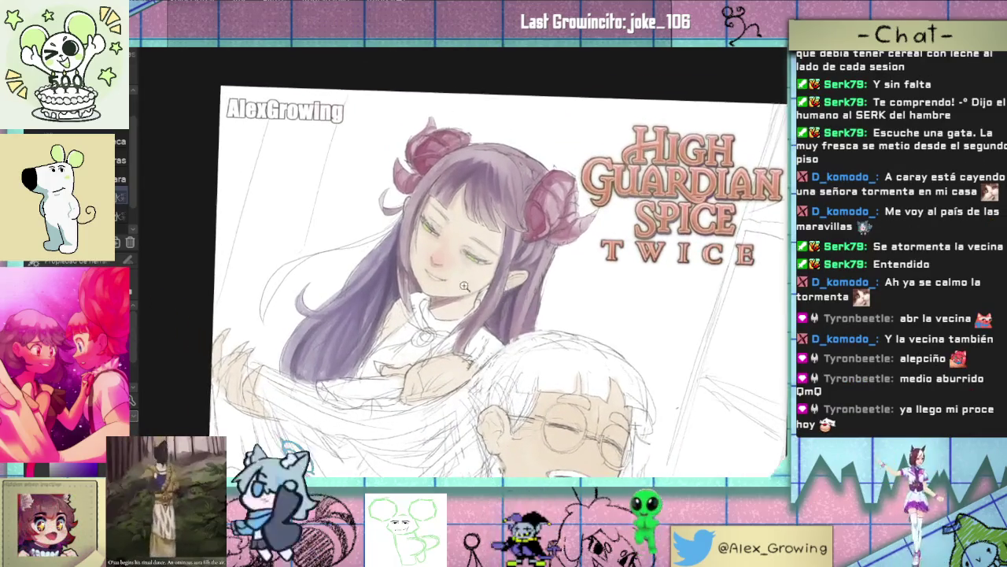
pyautogui.scroll(3, 415, 305)
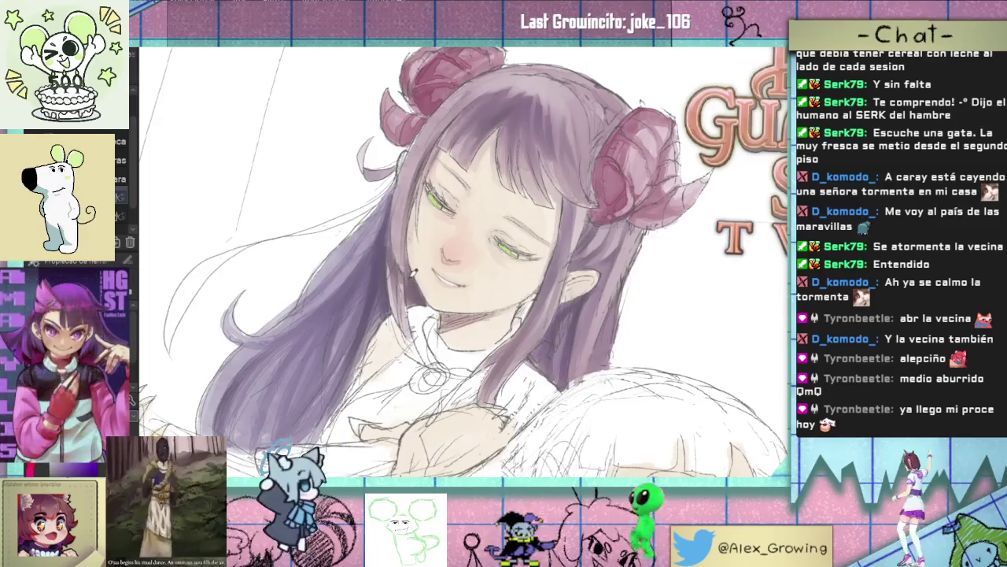
pyautogui.scroll(-5, 432, 308)
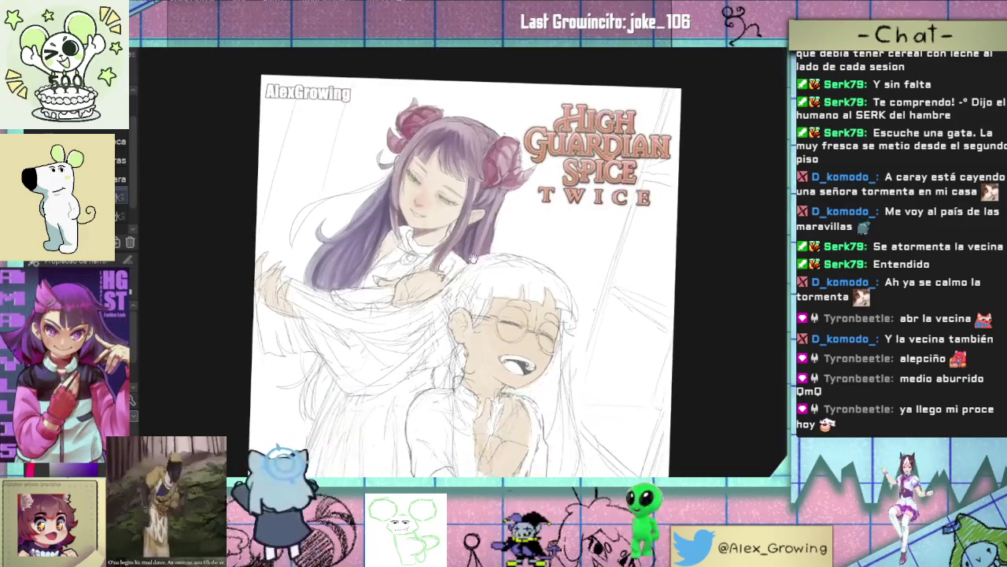
pyautogui.scroll(-2, 449, 268)
pyautogui.scroll(2, 460, 239)
pyautogui.scroll(2, 460, 238)
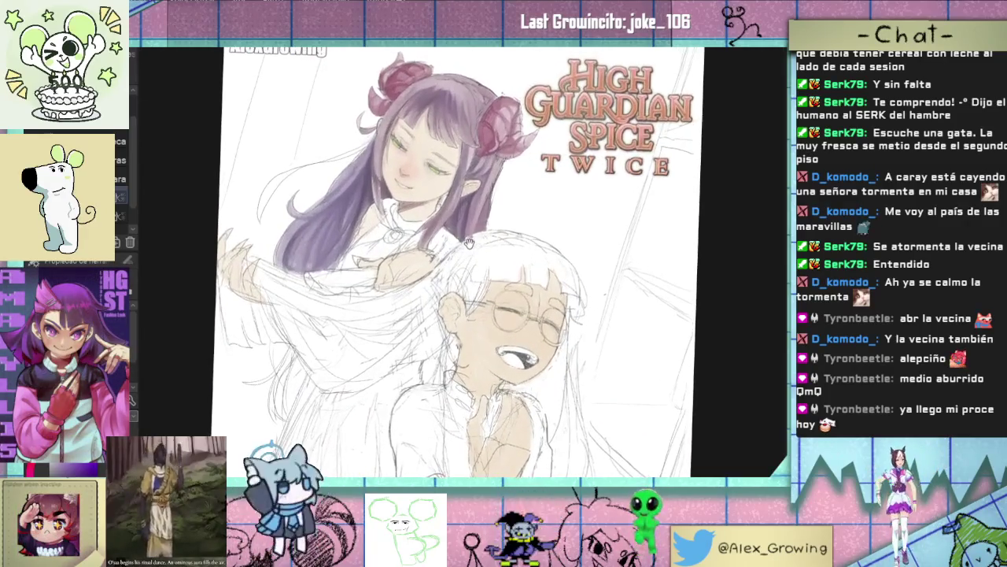
pyautogui.scroll(-1, 458, 256)
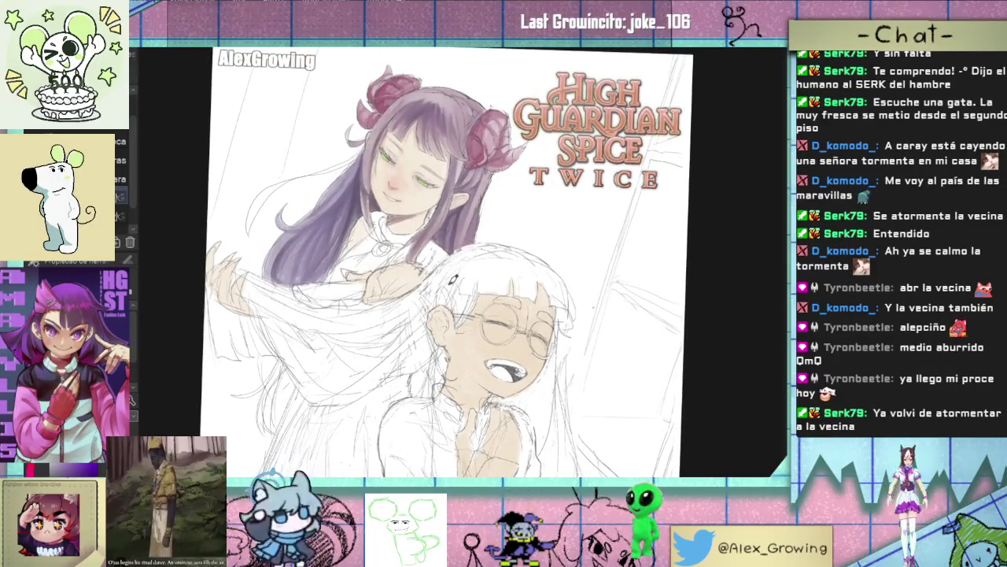
pyautogui.moveTo(447, 285); pyautogui.dragTo(531, 247)
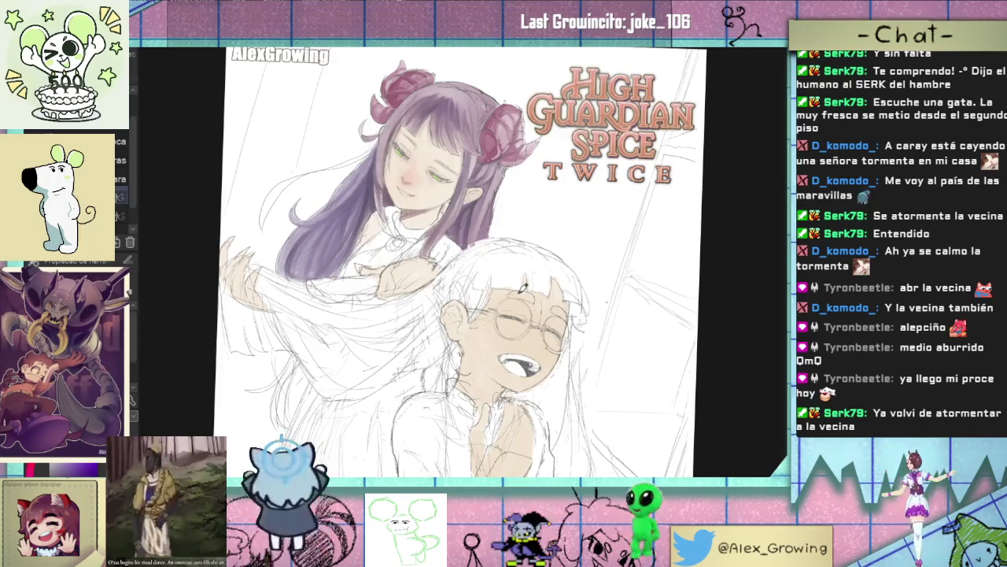
pyautogui.scroll(1, 482, 233)
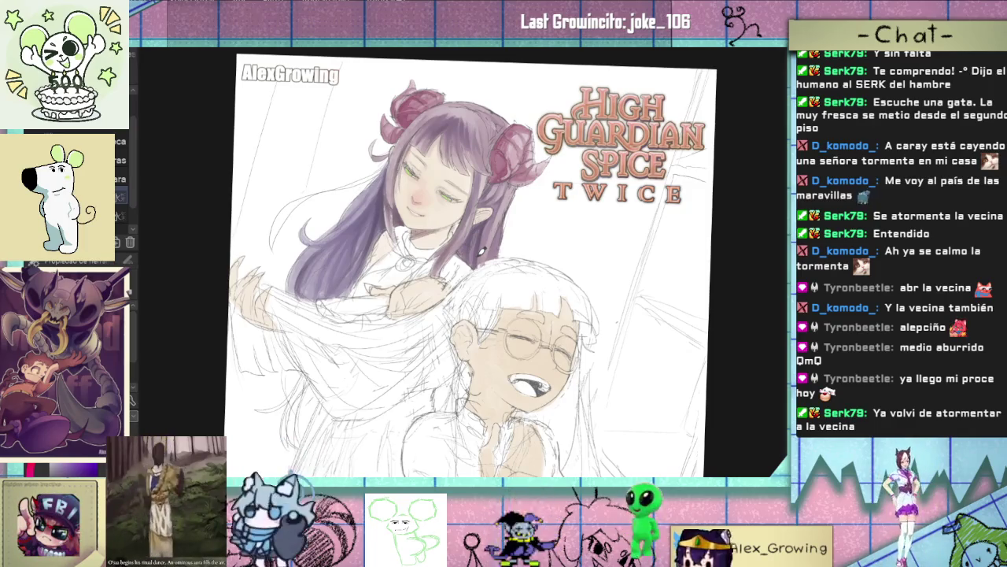
pyautogui.scroll(1, 482, 250)
pyautogui.scroll(3, 483, 234)
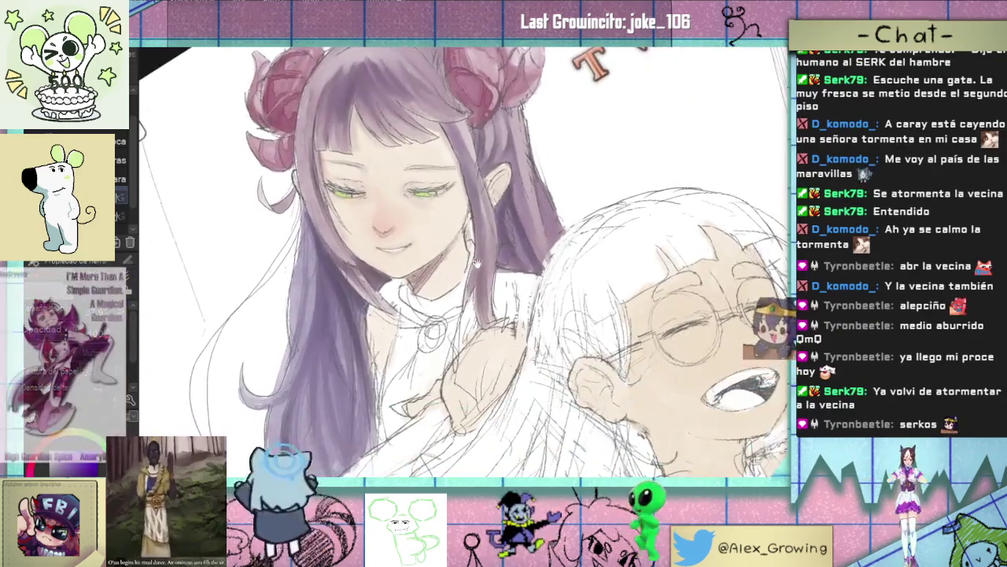
pyautogui.moveTo(476, 264); pyautogui.dragTo(513, 288)
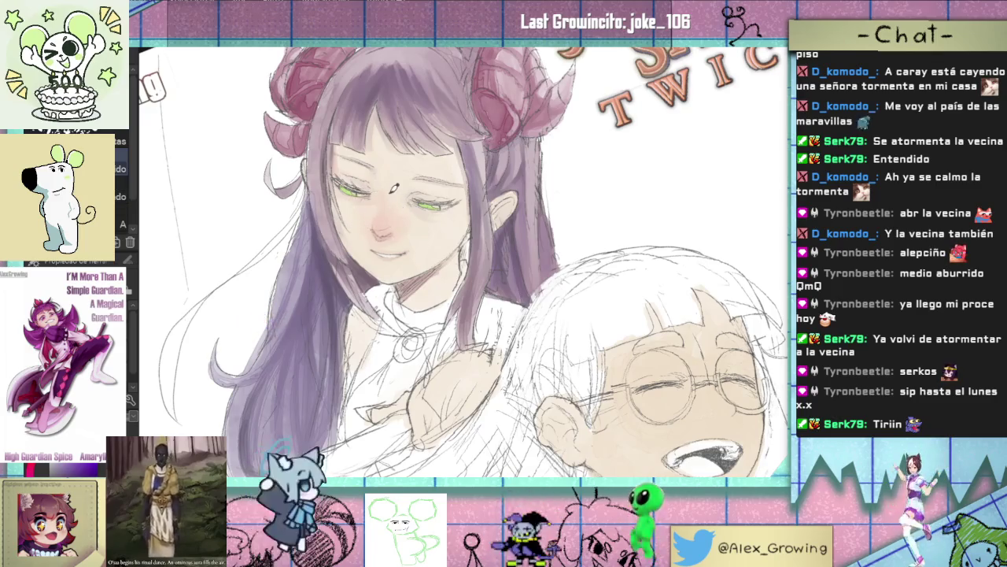
pyautogui.scroll(2, 397, 237)
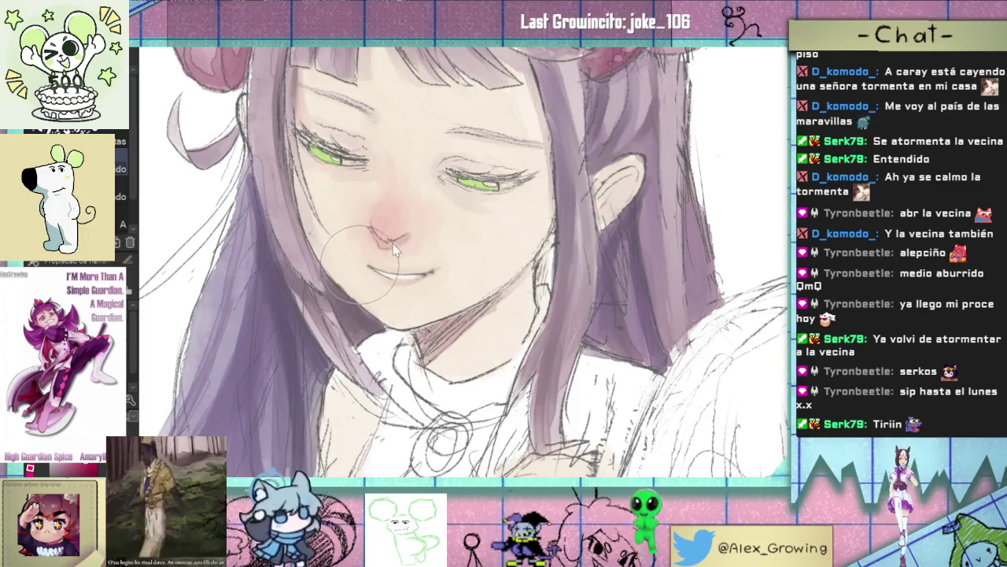
pyautogui.scroll(-2, 390, 248)
pyautogui.scroll(-3, 388, 253)
pyautogui.moveTo(409, 275); pyautogui.dragTo(435, 299)
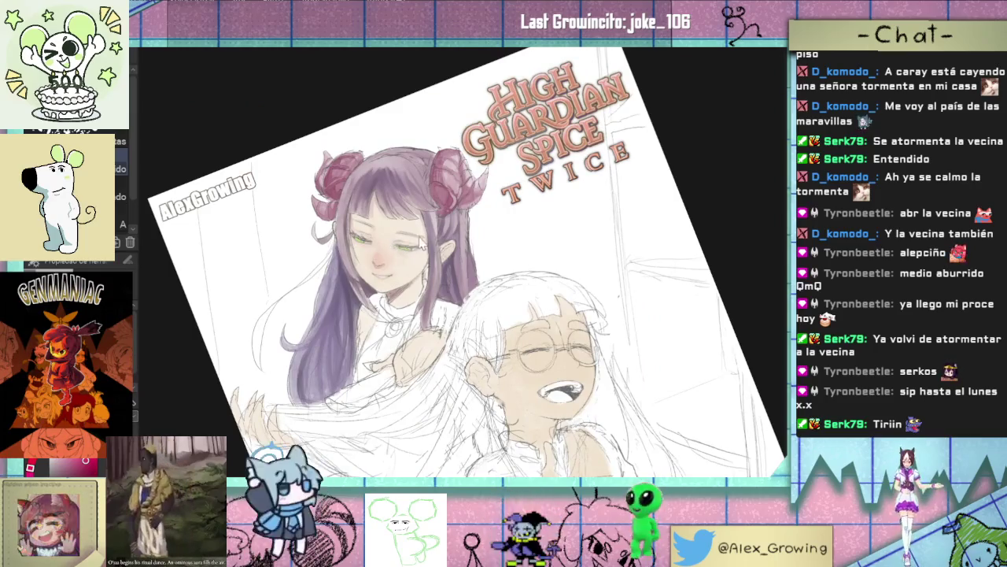
# Step: Return to an upright face close-up and brush a pink cheek blush, redoing it softer
pyautogui.hotkey('ctrl', 'alt', '0')
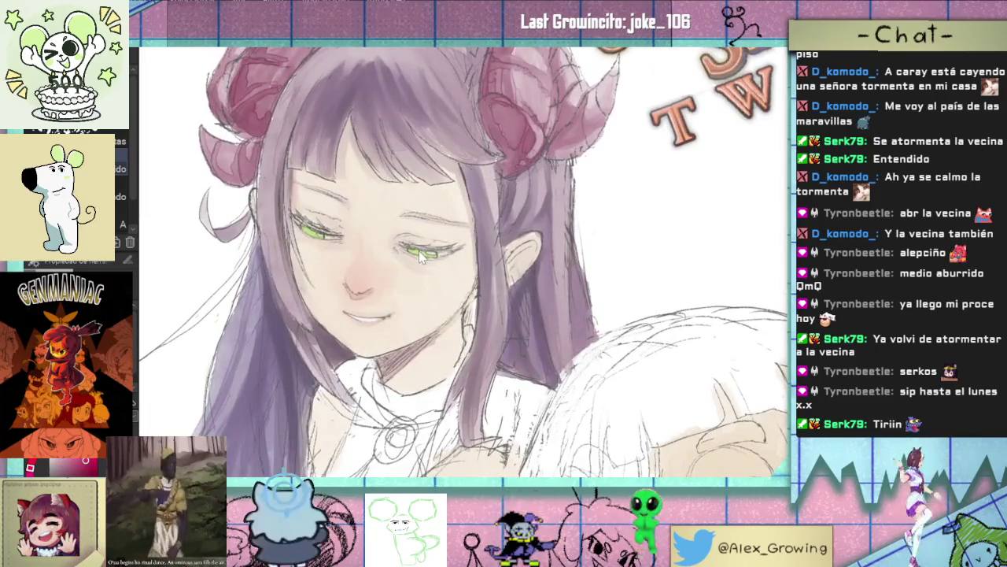
pyautogui.scroll(2, 462, 266)
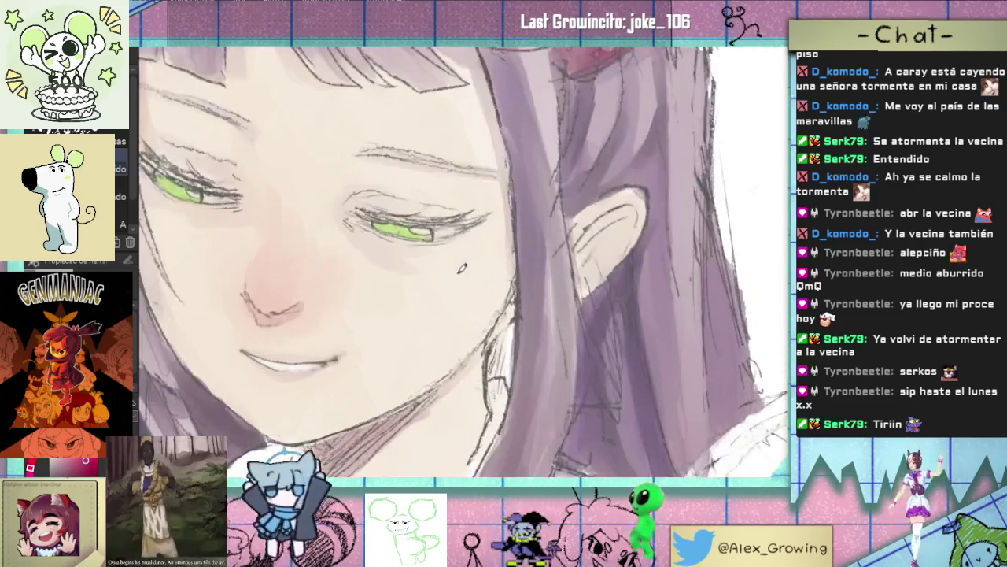
pyautogui.scroll(-2, 440, 273)
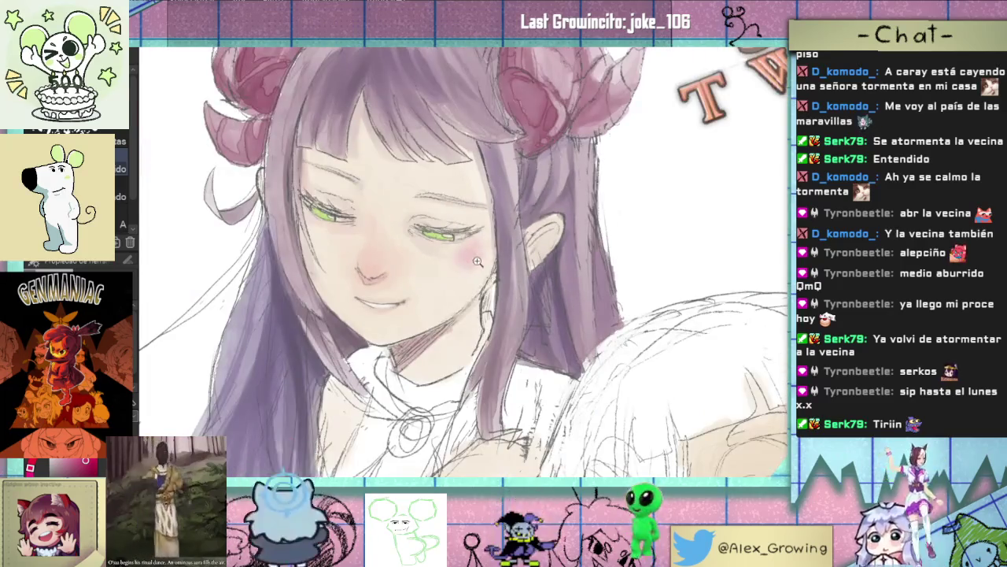
pyautogui.scroll(1, 478, 264)
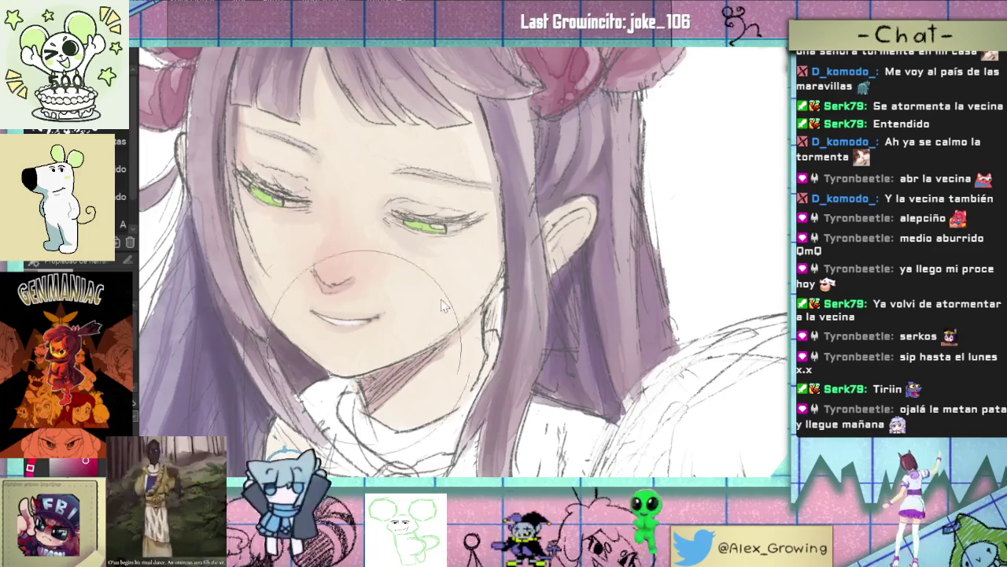
pyautogui.moveTo(433, 259); pyautogui.dragTo(487, 229)
pyautogui.hotkey('ctrl', 'z')
pyautogui.moveTo(441, 264); pyautogui.dragTo(488, 236)
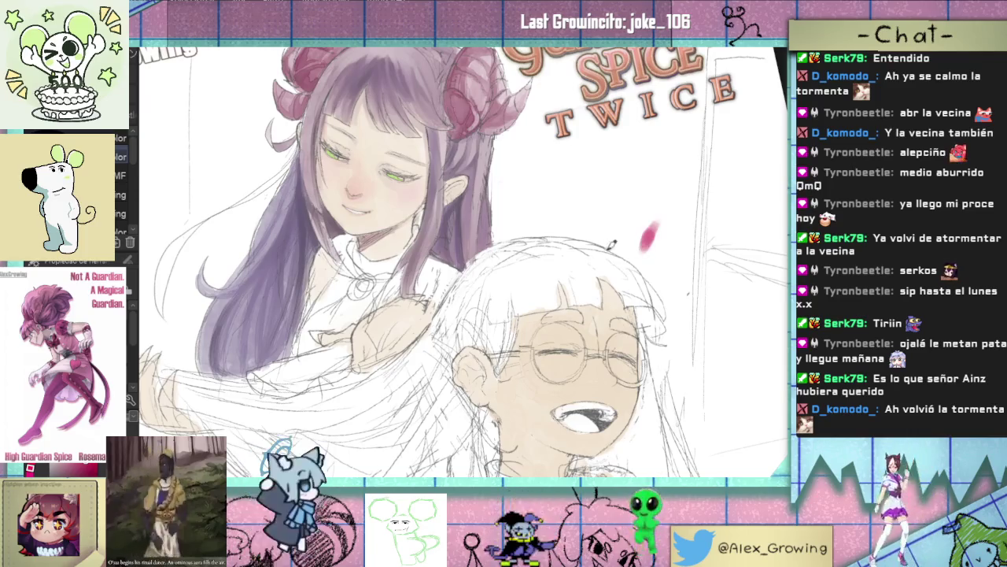
# Step: Undo the two stray pink strokes and zoom in on the hair
pyautogui.hotkey('ctrl', 'z')
pyautogui.hotkey('ctrl', 'z')
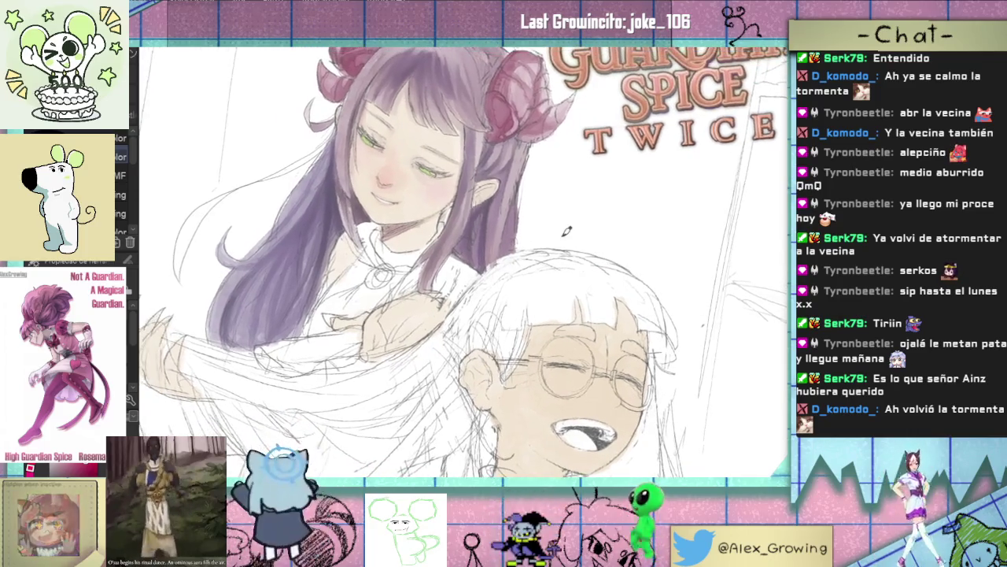
pyautogui.scroll(-2, 417, 261)
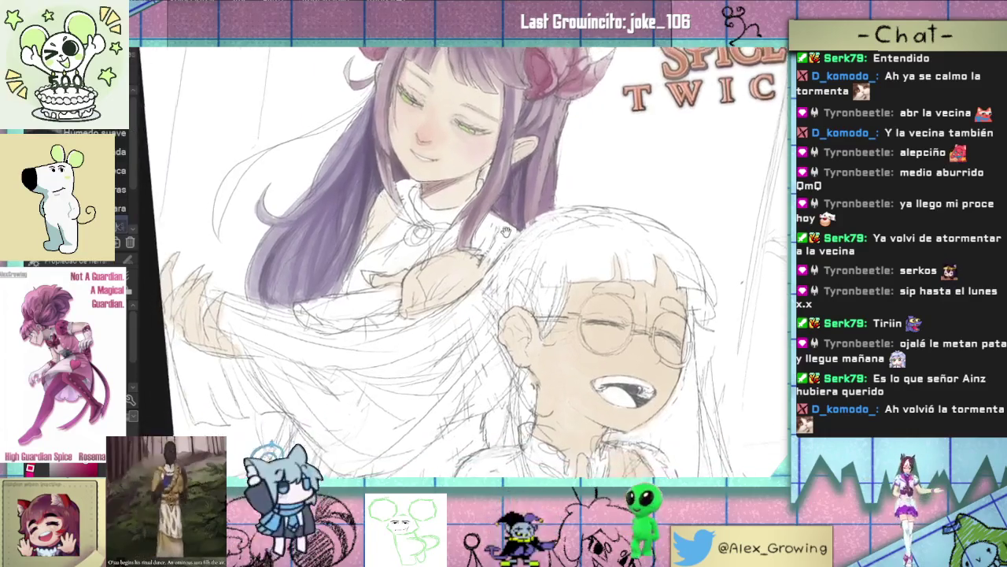
pyautogui.scroll(-2, 425, 260)
pyautogui.scroll(-2, 433, 256)
pyautogui.scroll(2, 434, 255)
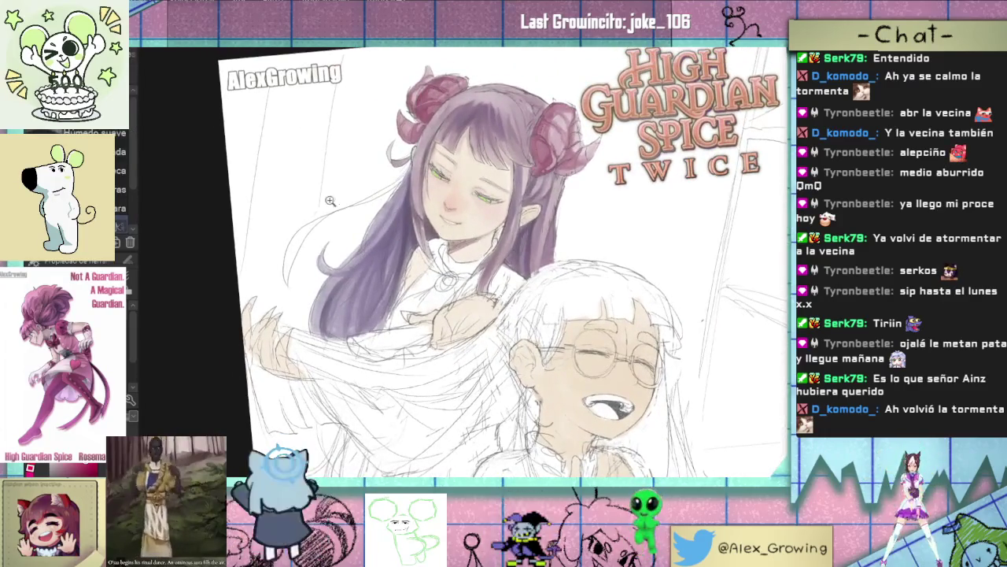
pyautogui.scroll(3, 444, 233)
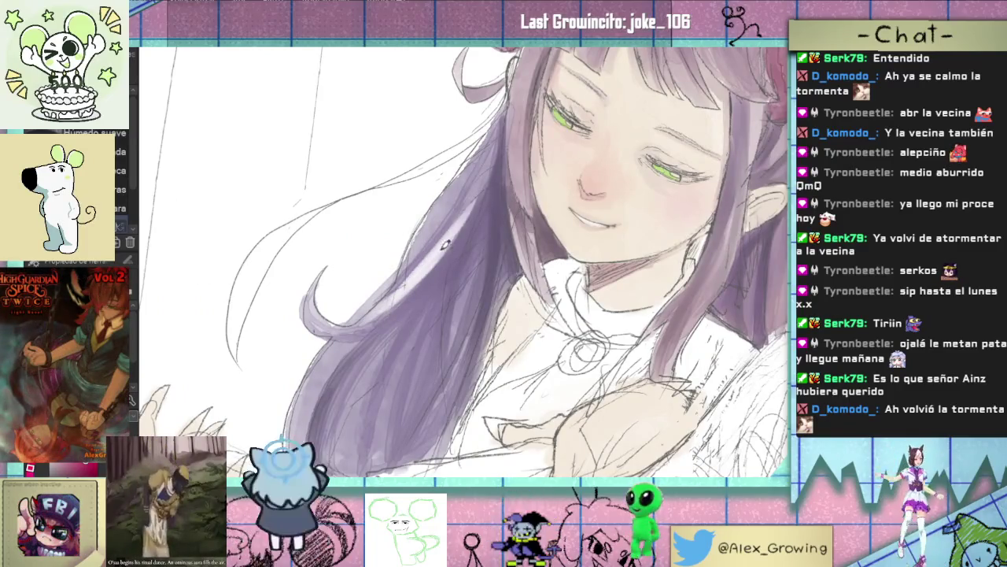
# Step: Repaint the light band in the purple hair with the watercolour brush
pyautogui.moveTo(444, 239); pyautogui.dragTo(498, 139)
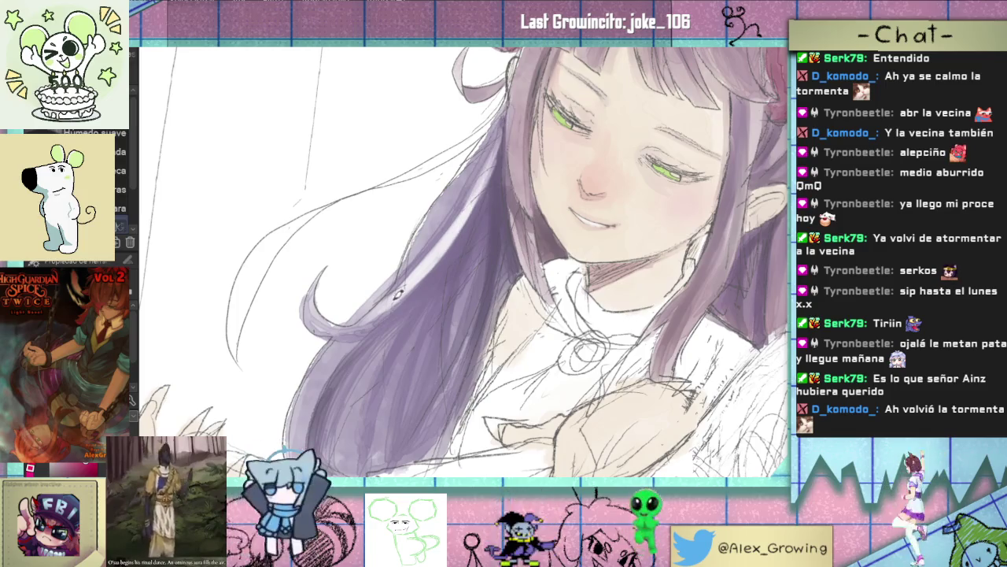
pyautogui.moveTo(359, 307); pyautogui.dragTo(339, 293)
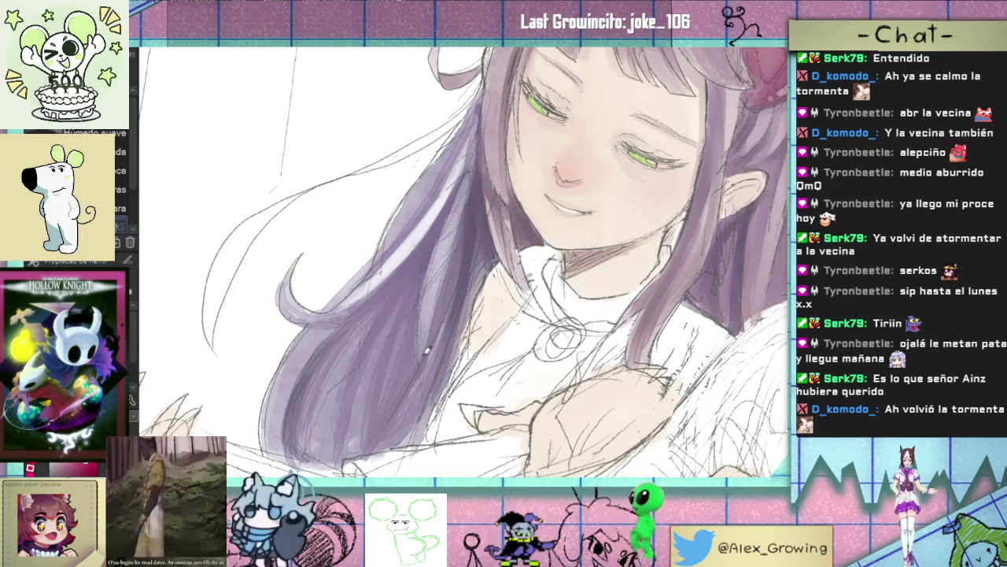
pyautogui.scroll(-5, 430, 360)
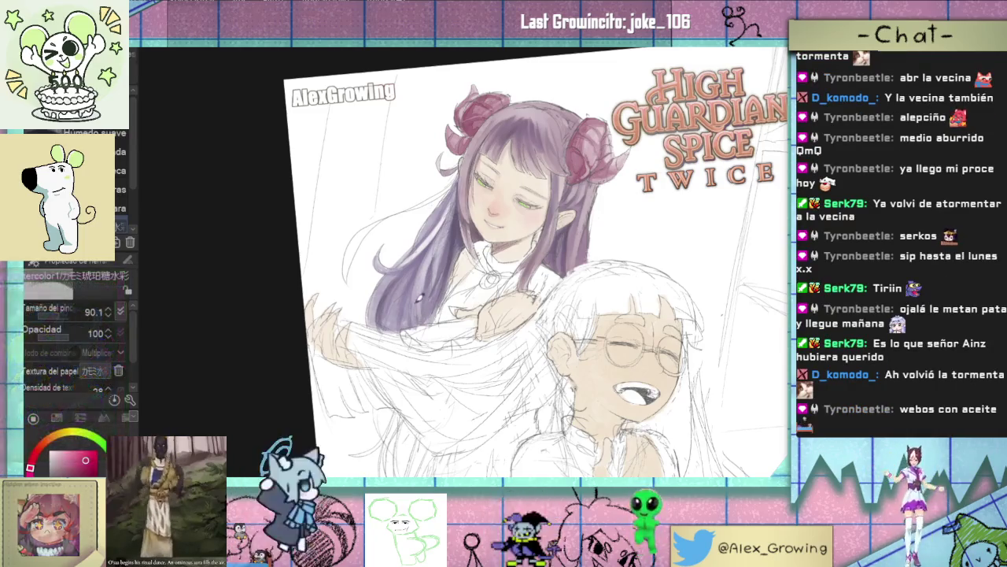
pyautogui.scroll(-2, 420, 315)
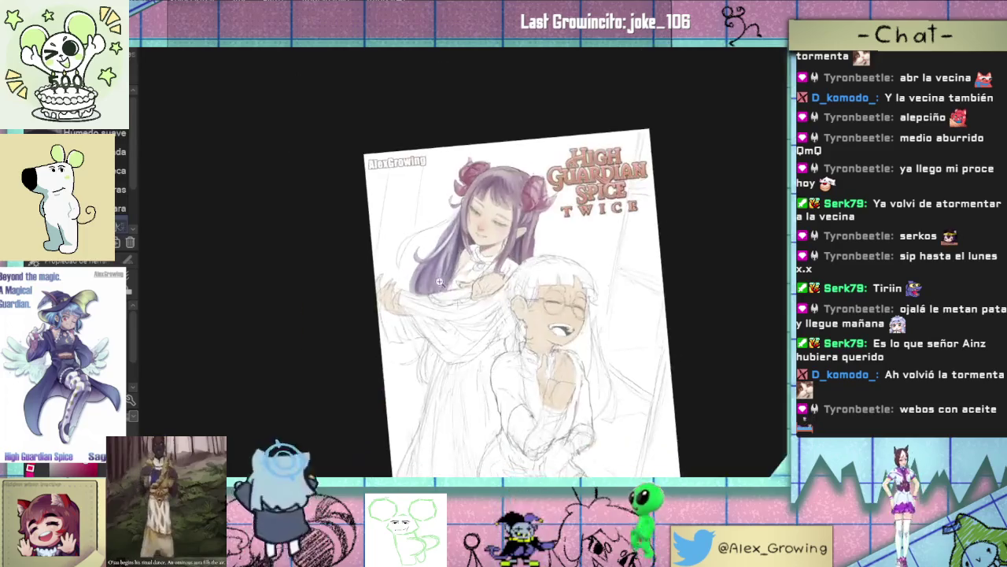
pyautogui.scroll(3, 459, 214)
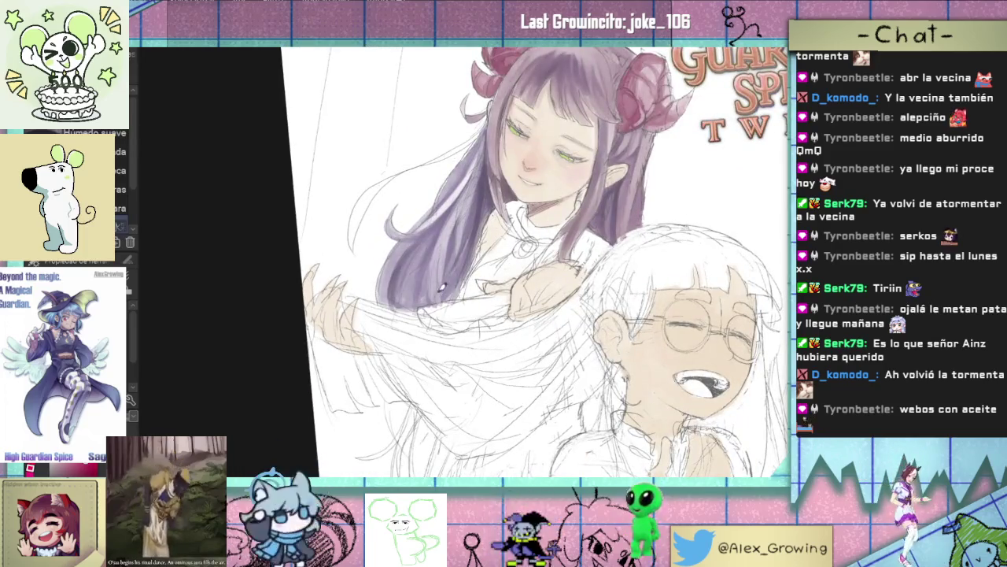
pyautogui.scroll(-3, 432, 298)
pyautogui.scroll(1, 435, 293)
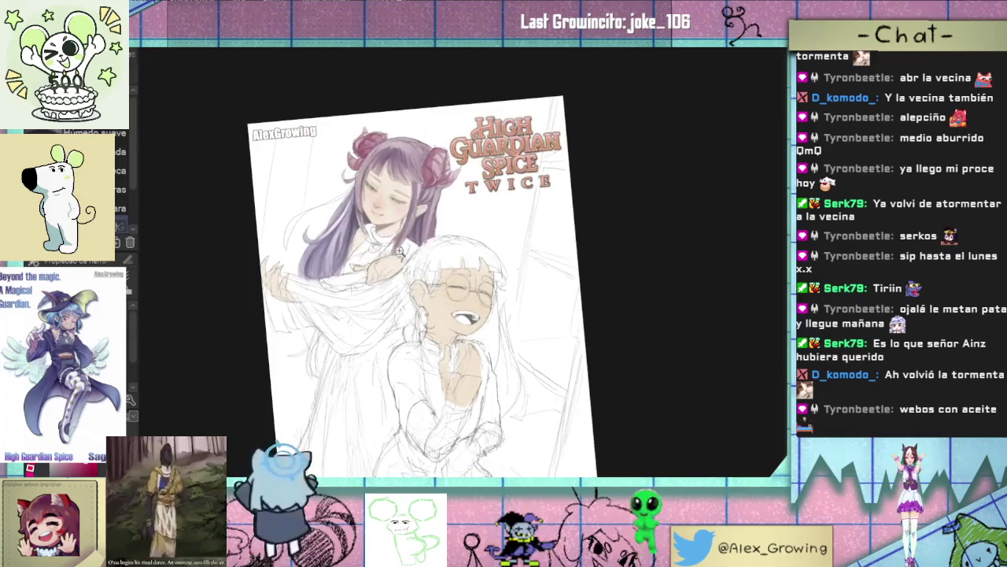
pyautogui.scroll(1, 438, 290)
pyautogui.scroll(2, 441, 286)
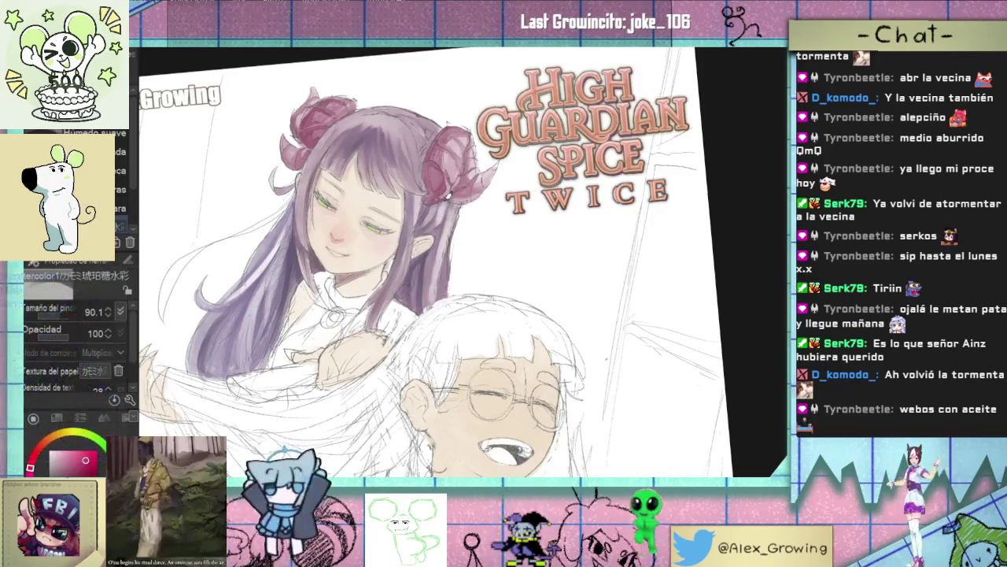
pyautogui.scroll(-5, 437, 260)
pyautogui.scroll(5, 437, 260)
pyautogui.scroll(-5, 436, 260)
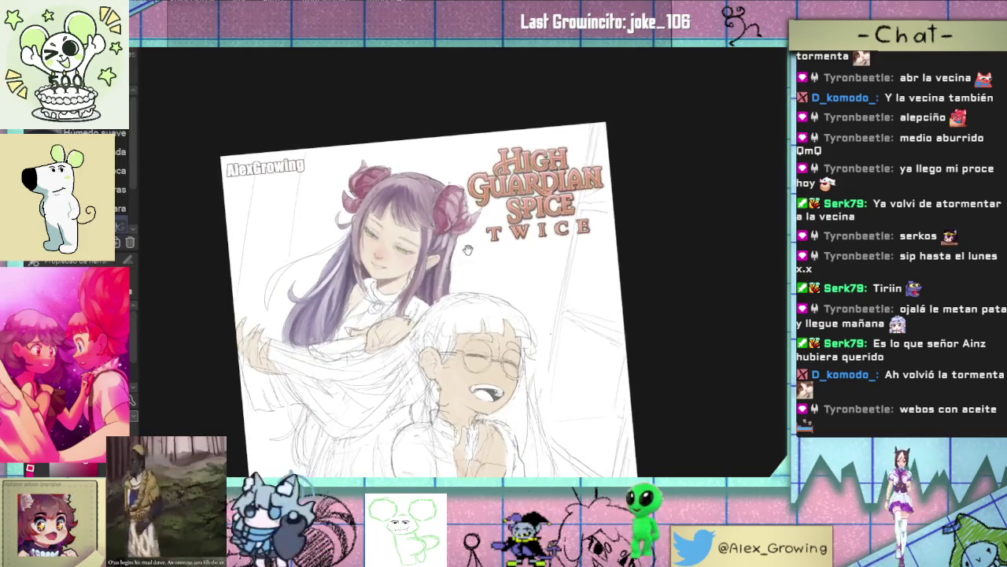
pyautogui.moveTo(437, 260); pyautogui.dragTo(434, 246)
pyautogui.scroll(5, 433, 246)
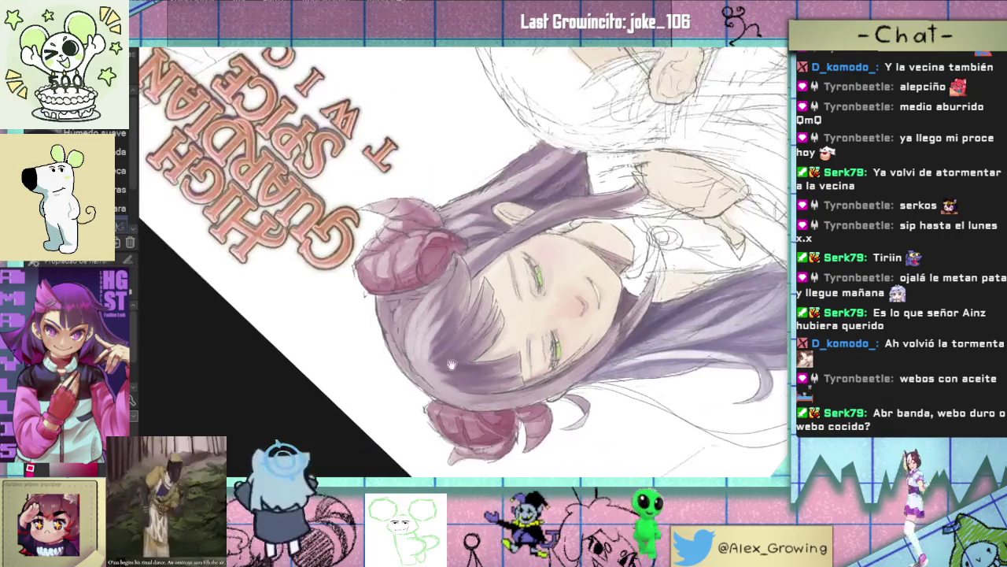
pyautogui.moveTo(437, 341)
pyautogui.mouseDown()
pyautogui.moveTo(445, 222)
pyautogui.moveTo(548, 256)
pyautogui.moveTo(448, 220)
pyautogui.mouseUp()
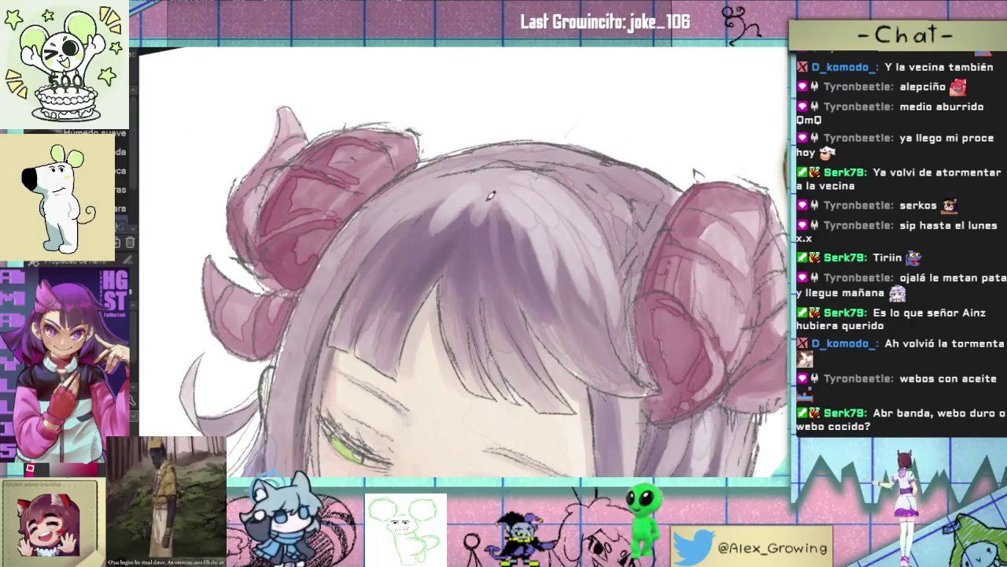
pyautogui.moveTo(419, 196)
pyautogui.mouseDown()
pyautogui.moveTo(447, 296)
pyautogui.moveTo(586, 180)
pyautogui.moveTo(536, 197)
pyautogui.mouseUp()
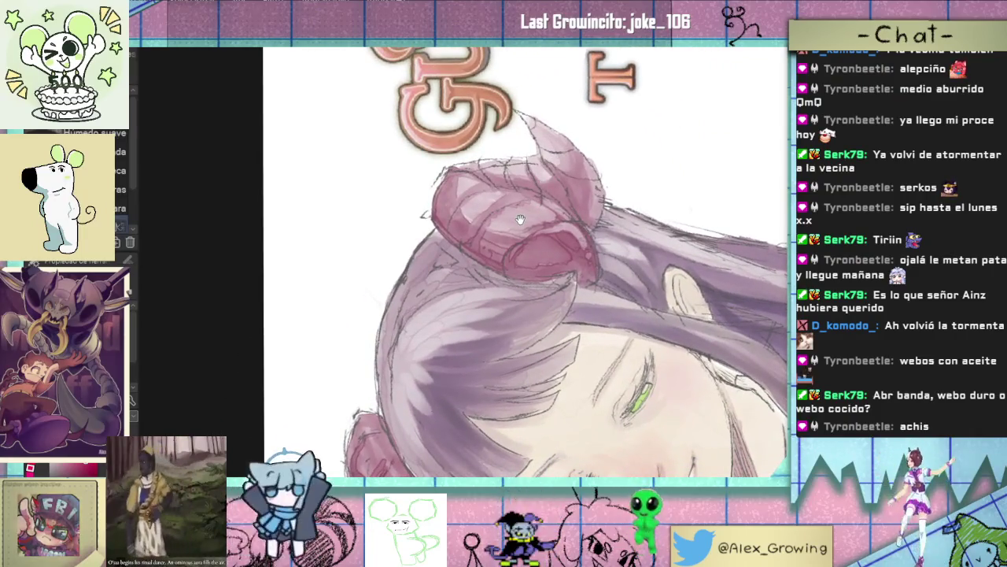
pyautogui.moveTo(547, 249); pyautogui.dragTo(411, 315)
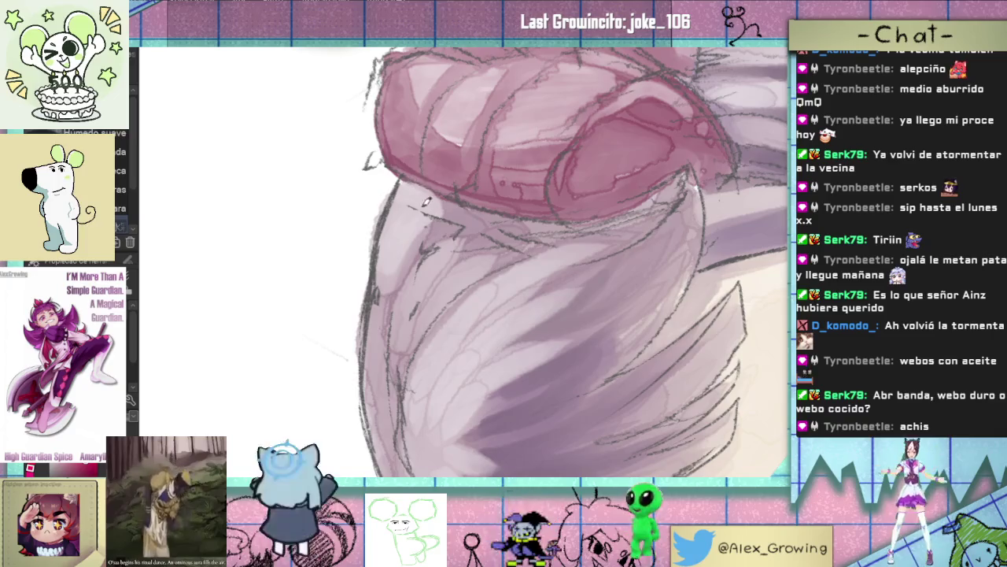
pyautogui.moveTo(446, 268); pyautogui.dragTo(450, 254)
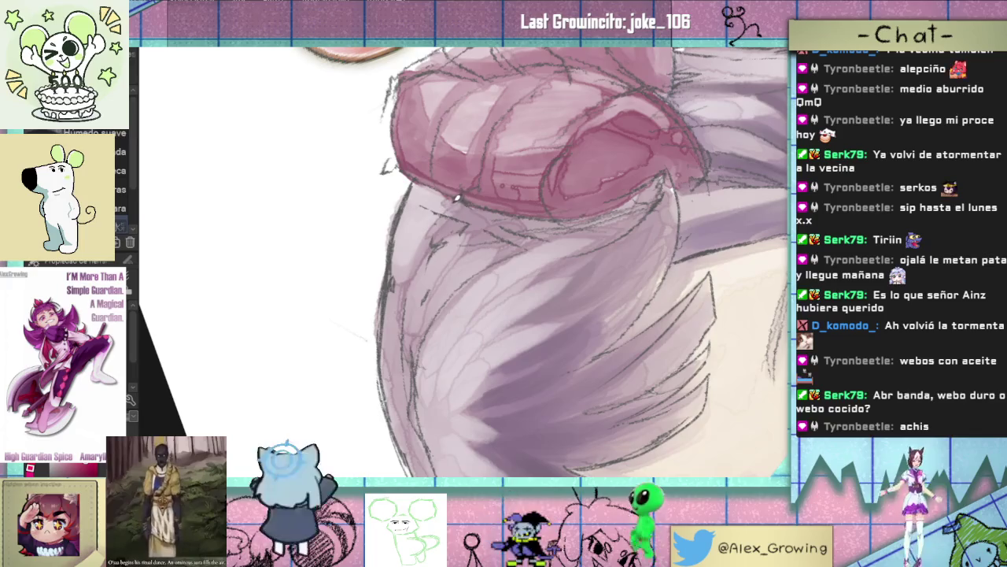
pyautogui.scroll(-5, 455, 199)
pyautogui.moveTo(454, 198); pyautogui.dragTo(489, 240)
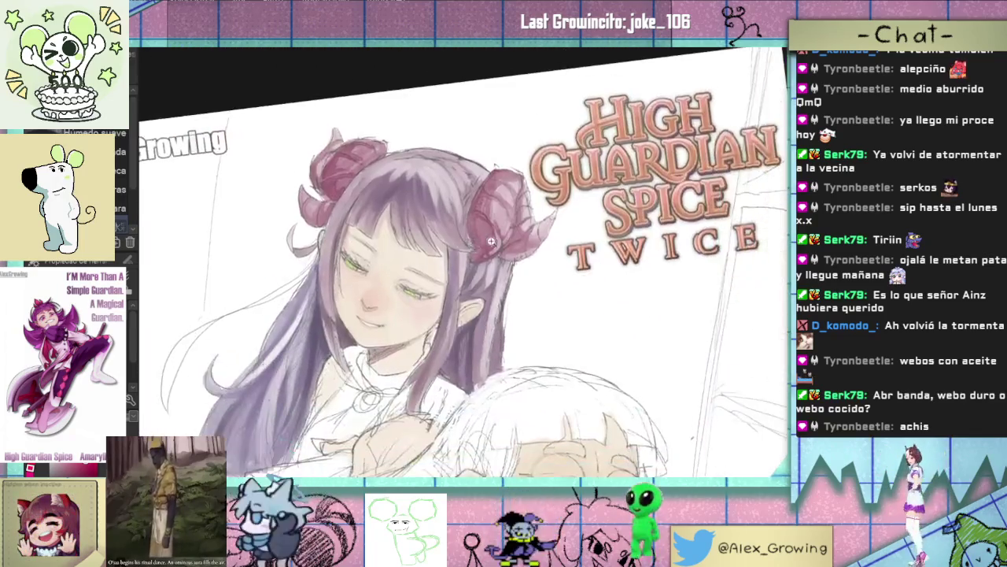
pyautogui.scroll(-3, 489, 240)
pyautogui.scroll(-1, 496, 244)
pyautogui.scroll(-1, 499, 247)
pyautogui.scroll(-1, 502, 250)
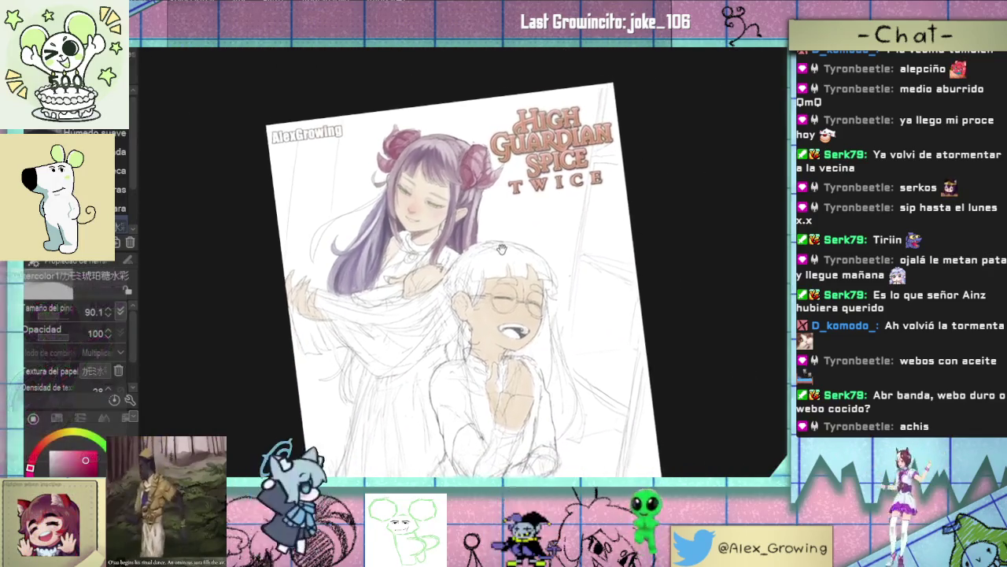
pyautogui.scroll(1, 502, 249)
pyautogui.scroll(1, 504, 250)
pyautogui.scroll(1, 508, 253)
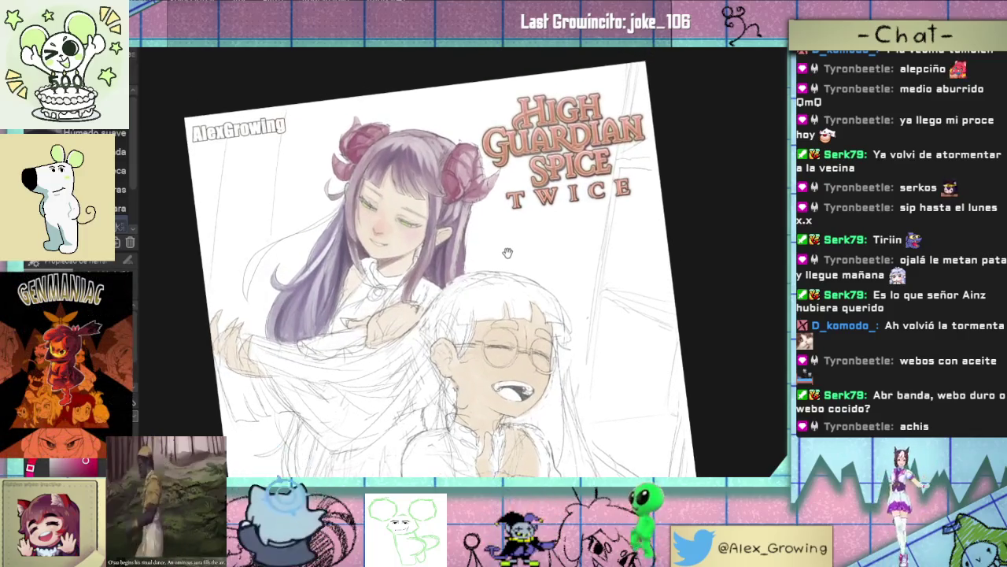
pyautogui.moveTo(508, 252); pyautogui.dragTo(493, 280)
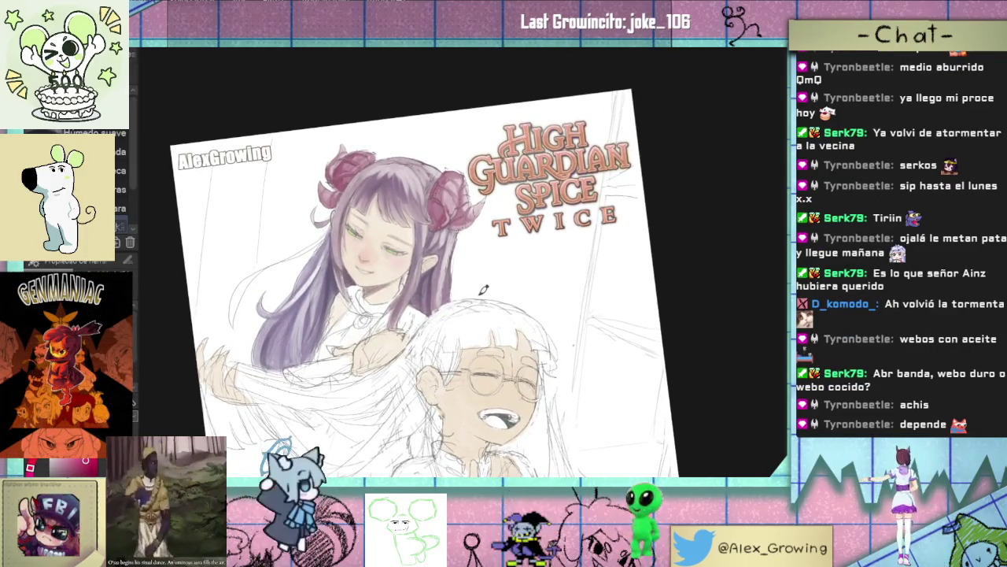
pyautogui.press('e')
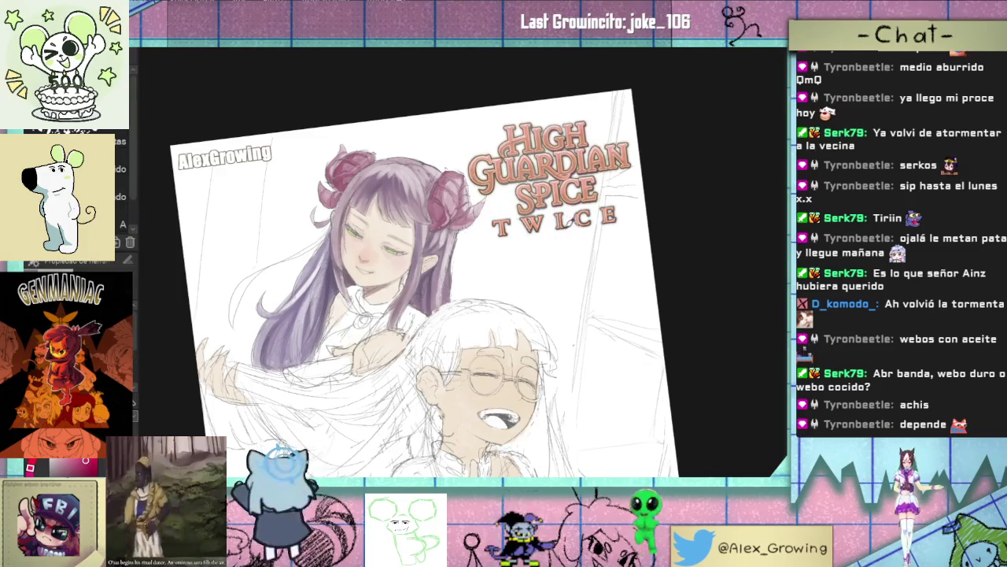
pyautogui.moveTo(417, 212); pyautogui.dragTo(437, 271)
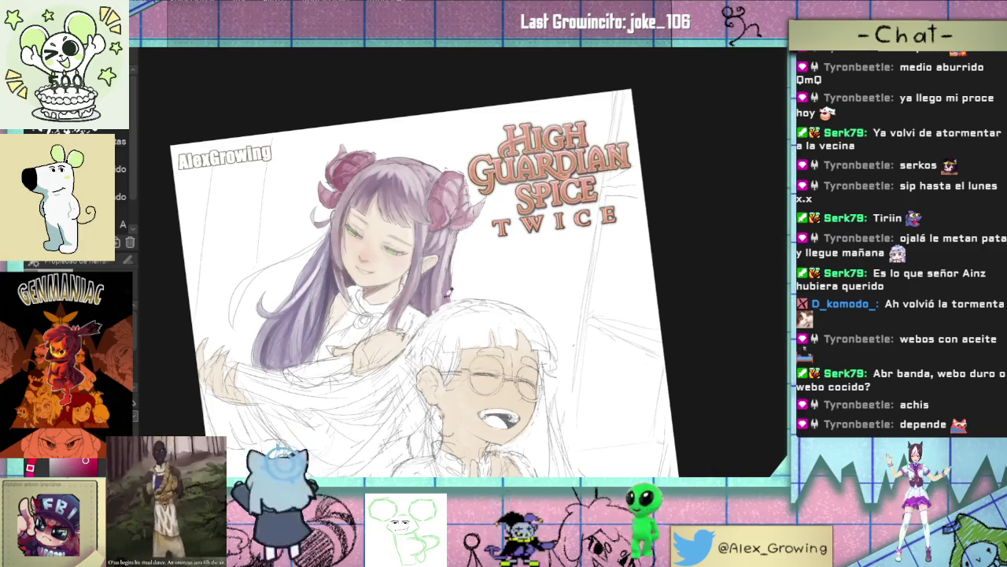
pyautogui.hotkey('ctrl', '-')
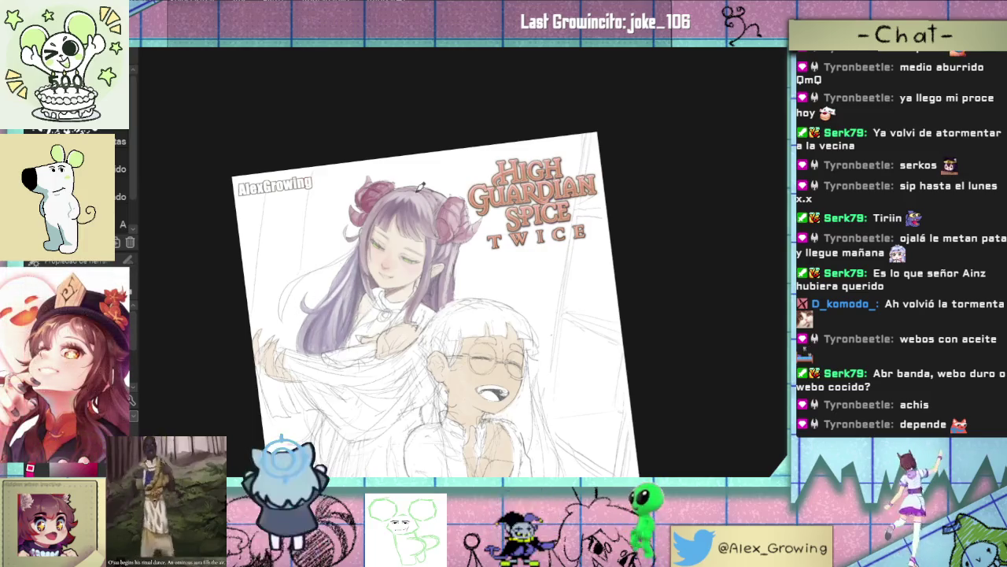
pyautogui.moveTo(439, 173)
pyautogui.mouseDown()
pyautogui.moveTo(580, 165)
pyautogui.moveTo(551, 166)
pyautogui.moveTo(475, 249)
pyautogui.mouseUp()
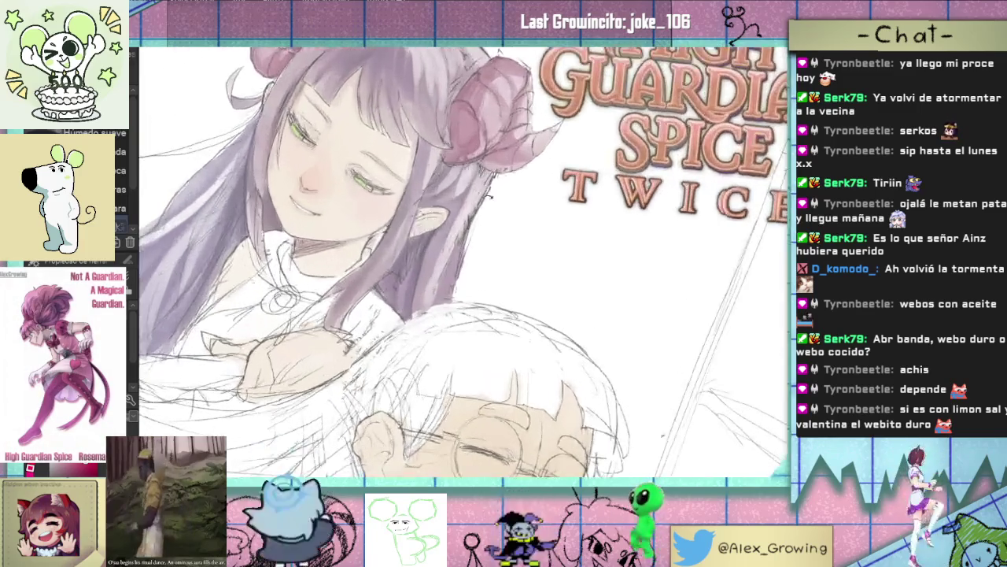
pyautogui.moveTo(412, 229); pyautogui.dragTo(435, 249)
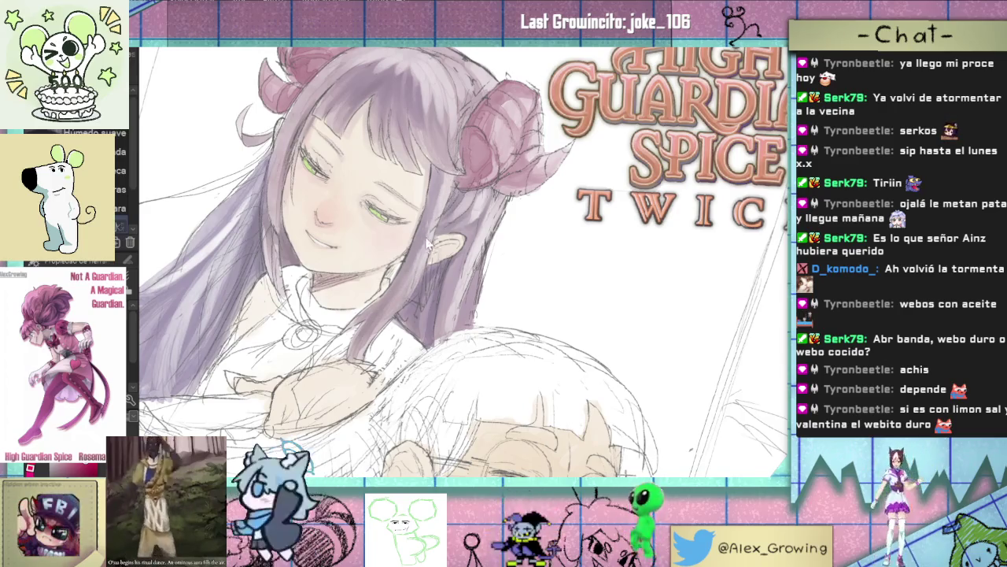
pyautogui.moveTo(452, 169)
pyautogui.mouseDown()
pyautogui.moveTo(460, 325)
pyautogui.moveTo(489, 272)
pyautogui.mouseUp()
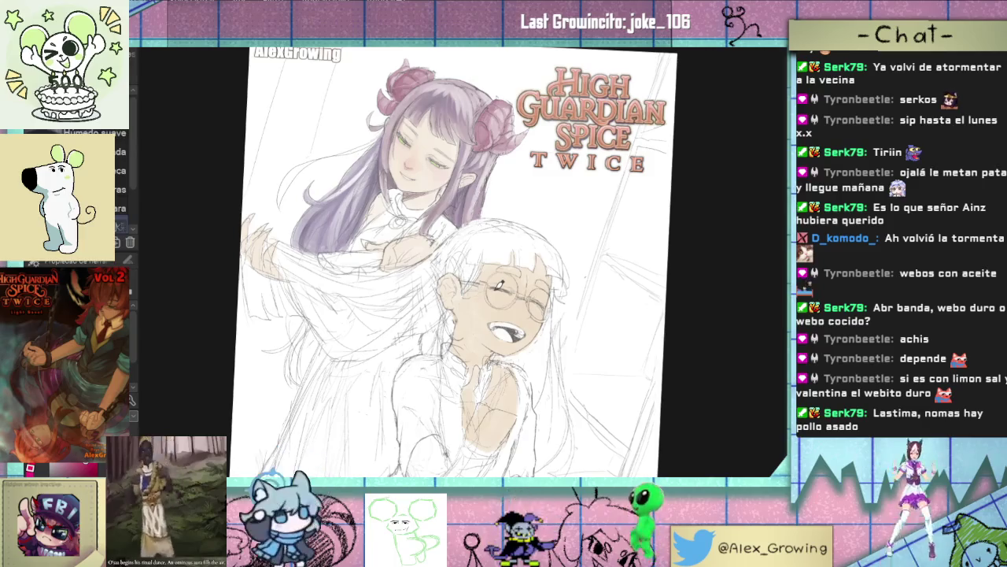
pyautogui.moveTo(500, 283)
pyautogui.mouseDown()
pyautogui.moveTo(470, 242)
pyautogui.moveTo(488, 280)
pyautogui.mouseUp()
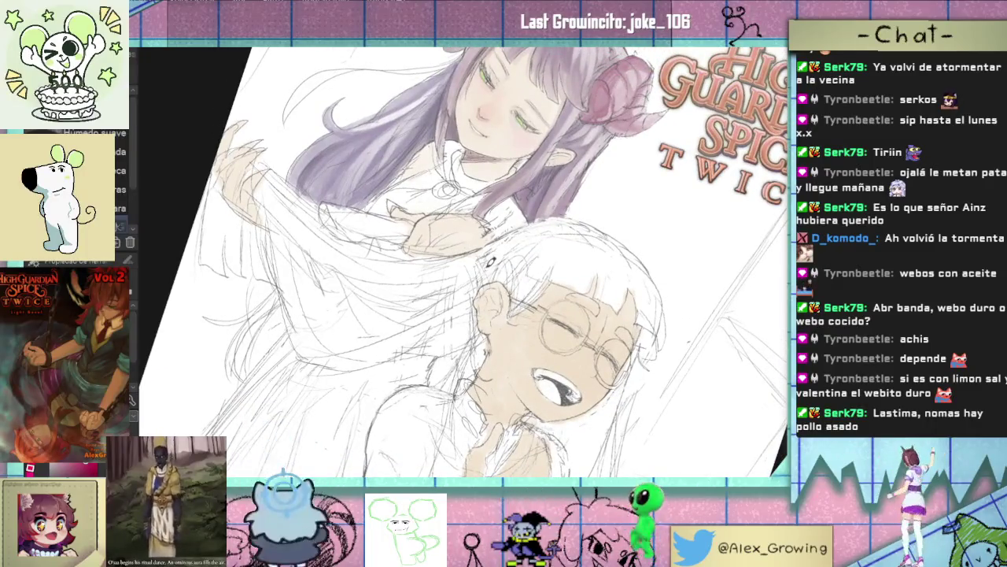
pyautogui.moveTo(491, 261); pyautogui.dragTo(508, 187)
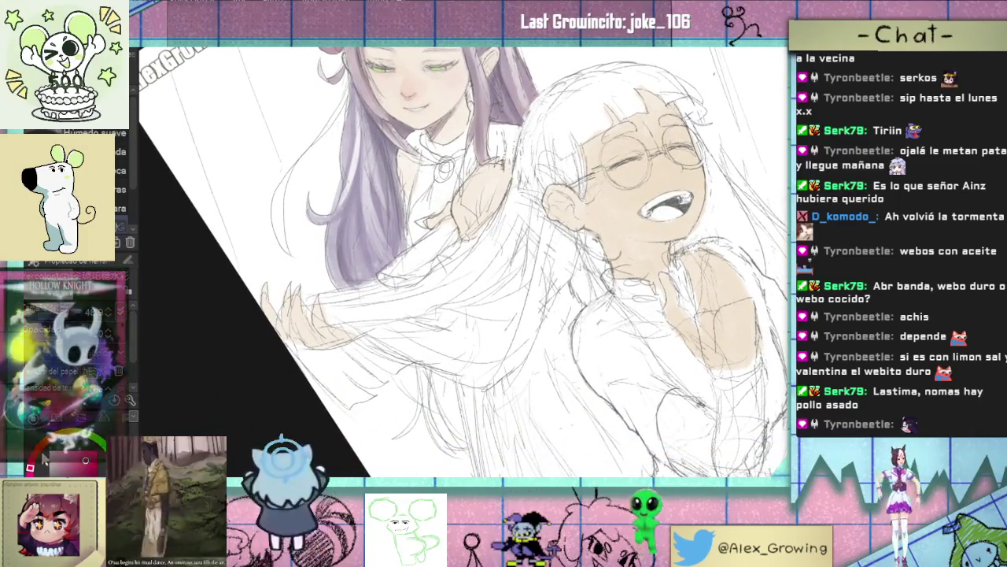
pyautogui.scroll(1, 417, 253)
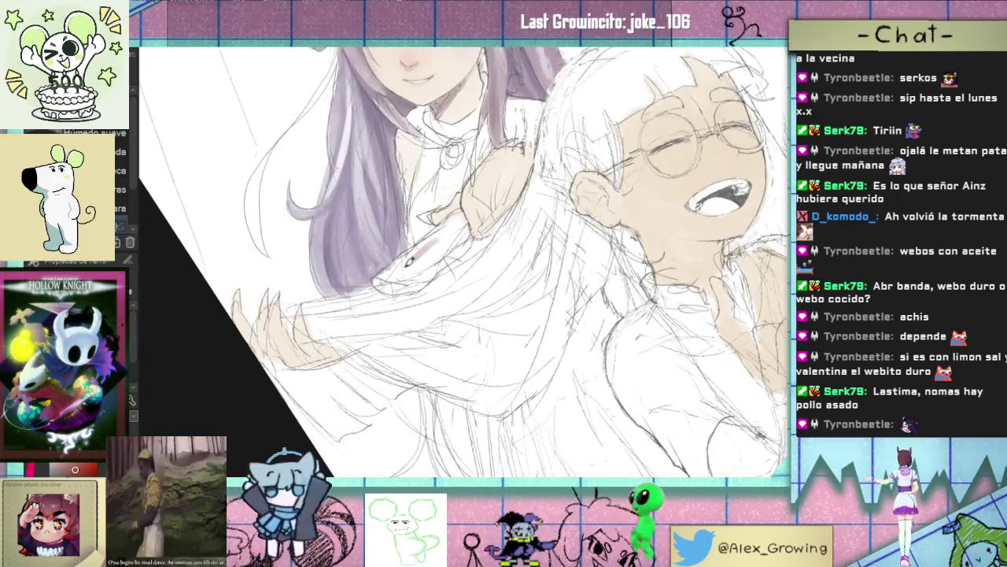
# Step: Paint the sleeve over her arm dark reddish-brown, darkening and evening out the colour
pyautogui.moveTo(397, 270)
pyautogui.mouseDown()
pyautogui.moveTo(457, 232)
pyautogui.moveTo(408, 258)
pyautogui.mouseUp()
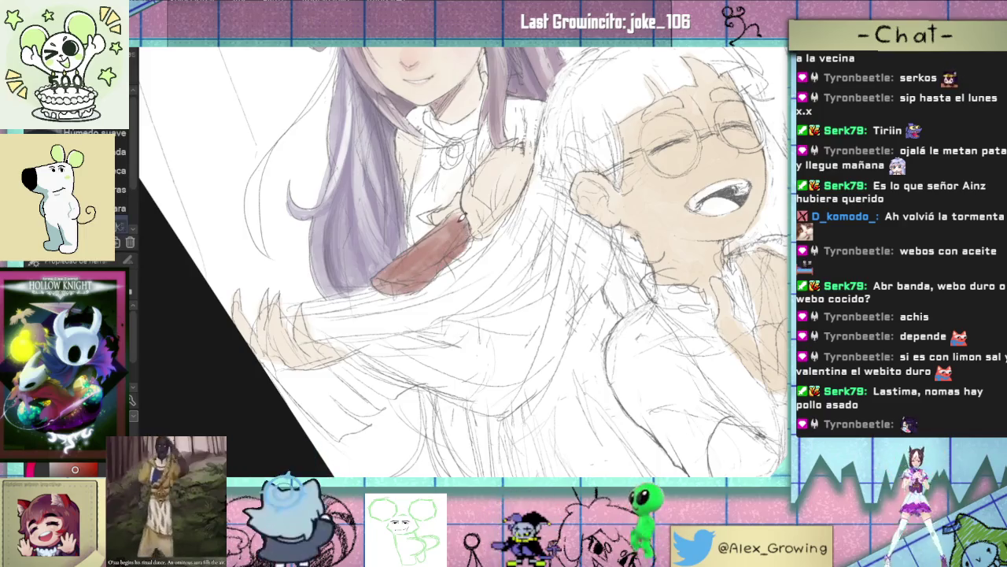
pyautogui.moveTo(397, 290)
pyautogui.mouseDown()
pyautogui.moveTo(382, 284)
pyautogui.moveTo(401, 279)
pyautogui.mouseUp()
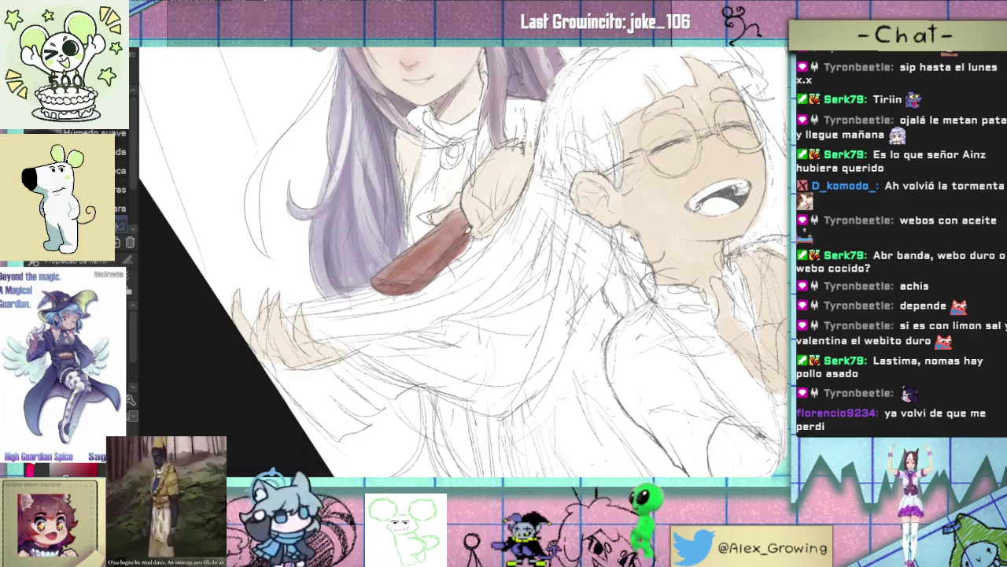
pyautogui.hotkey('ctrl', '0')
pyautogui.scroll(5, 473, 245)
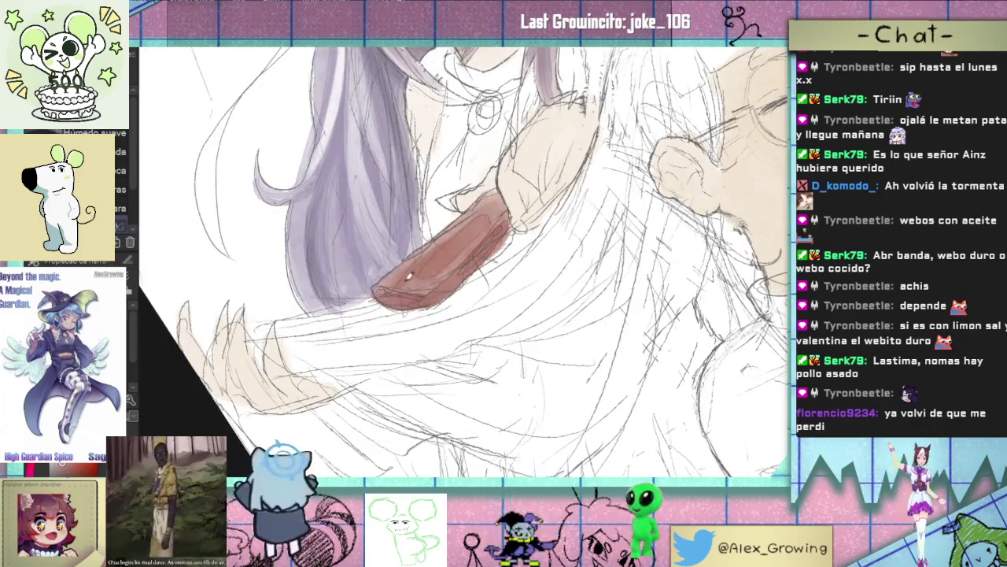
pyautogui.moveTo(483, 223); pyautogui.dragTo(476, 234)
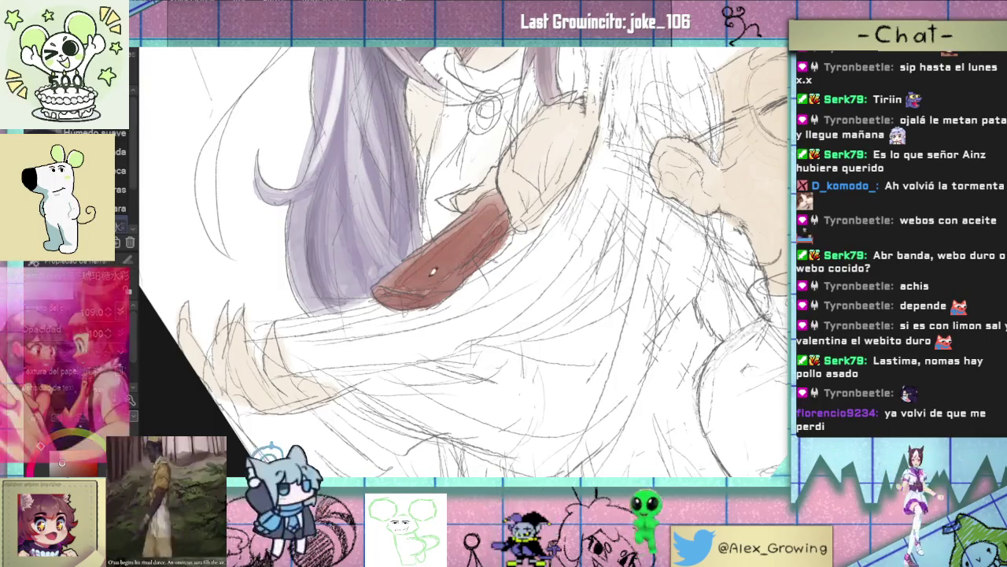
pyautogui.moveTo(425, 260); pyautogui.dragTo(484, 229)
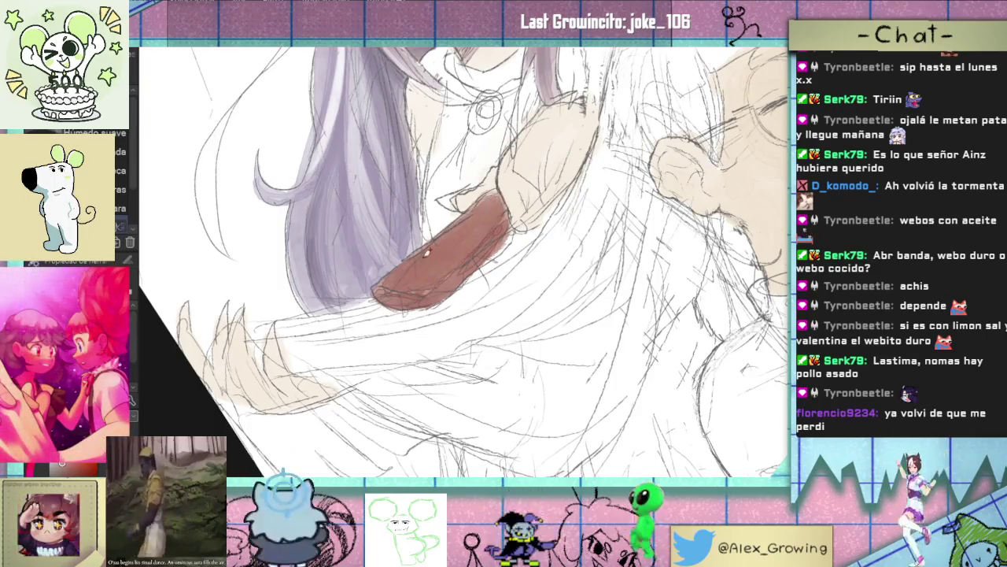
# Step: Try repainting the hand on the sleeve, then undo back to the lighter sleeve
pyautogui.hotkey('ctrl', '0')
pyautogui.moveTo(598, 222); pyautogui.dragTo(517, 258)
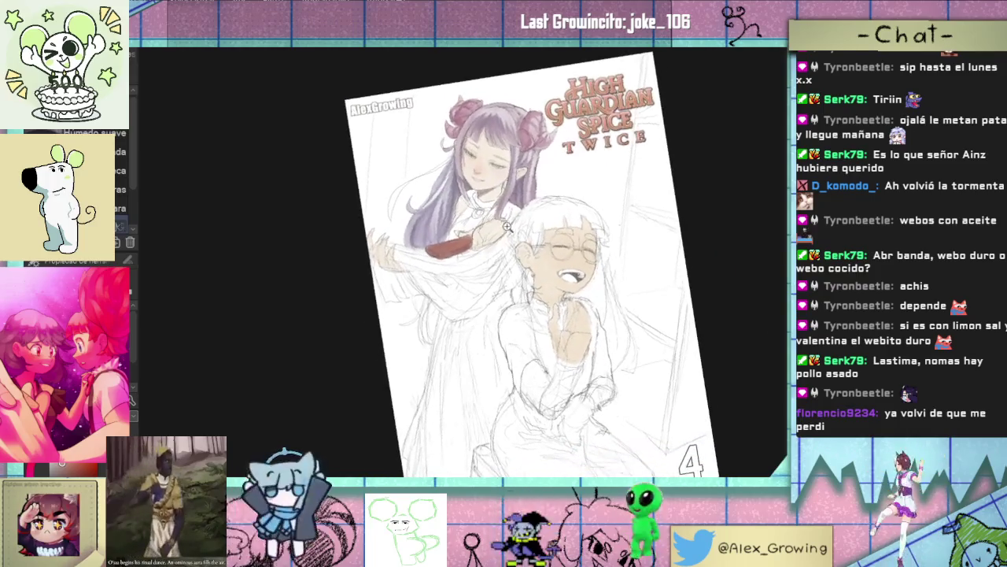
pyautogui.scroll(5, 517, 258)
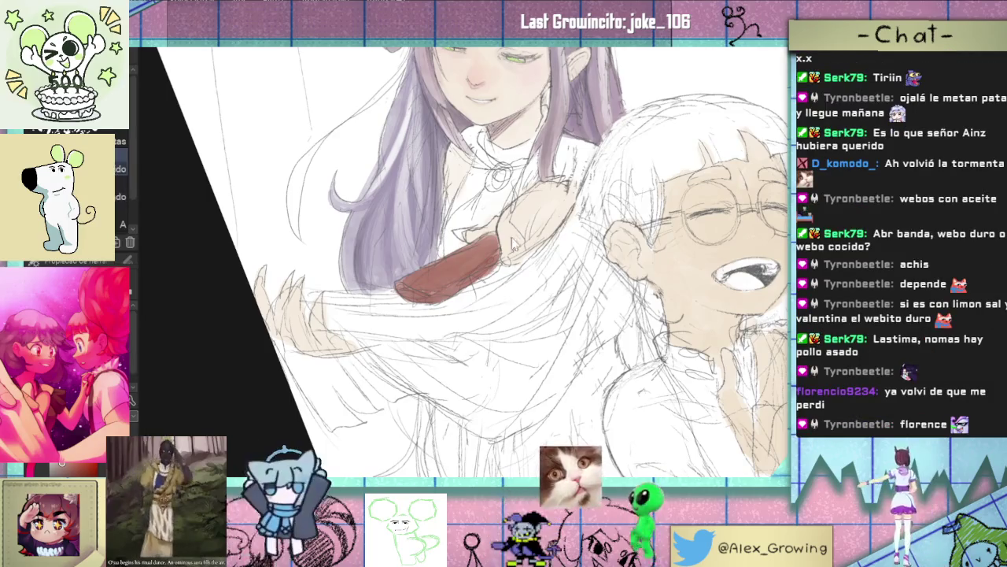
pyautogui.moveTo(543, 206); pyautogui.dragTo(521, 229)
pyautogui.hotkey('ctrl', 'z')
pyautogui.hotkey('ctrl', 'y')
pyautogui.hotkey('ctrl', 'z')
pyautogui.hotkey('ctrl', 'z')
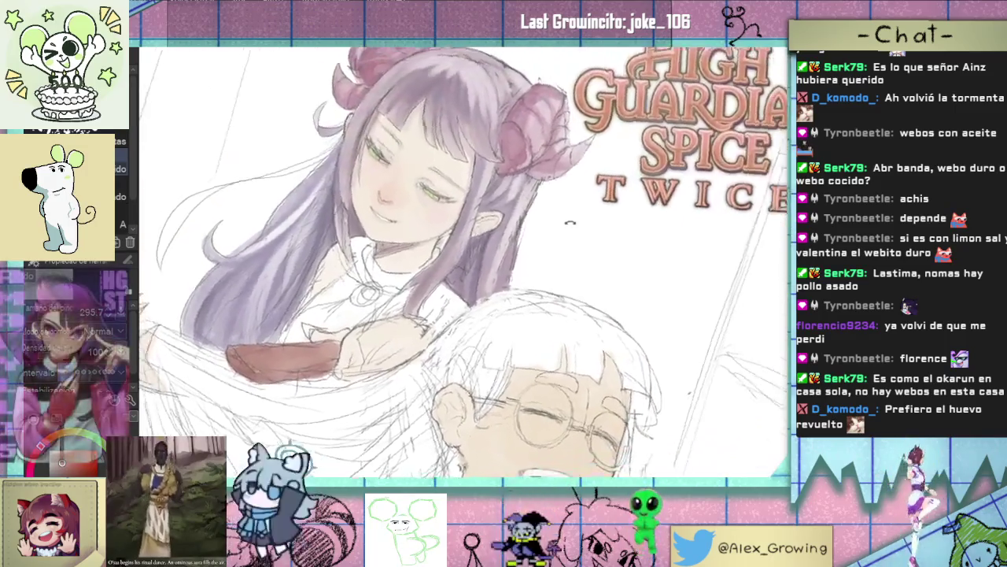
# Step: Bring the artist's watermark into view and switch to the soft watercolour brush
pyautogui.scroll(-3, 532, 245)
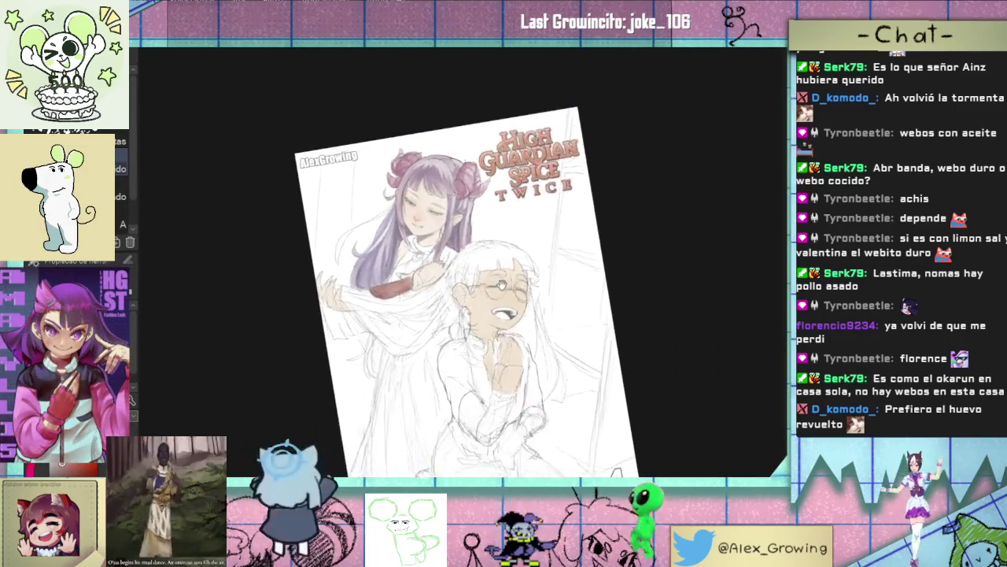
pyautogui.scroll(3, 487, 258)
pyautogui.moveTo(486, 257); pyautogui.dragTo(499, 309)
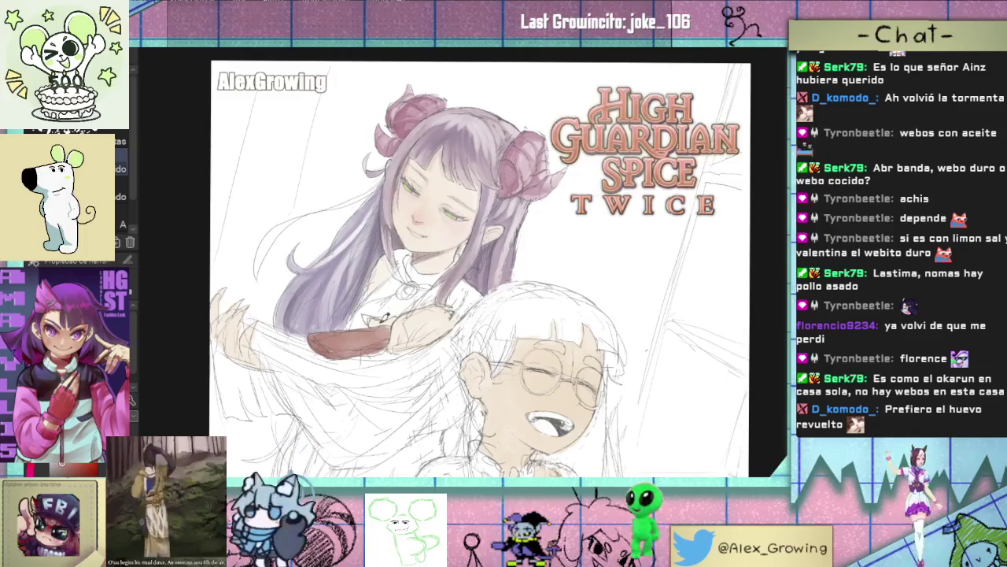
pyautogui.press('b')
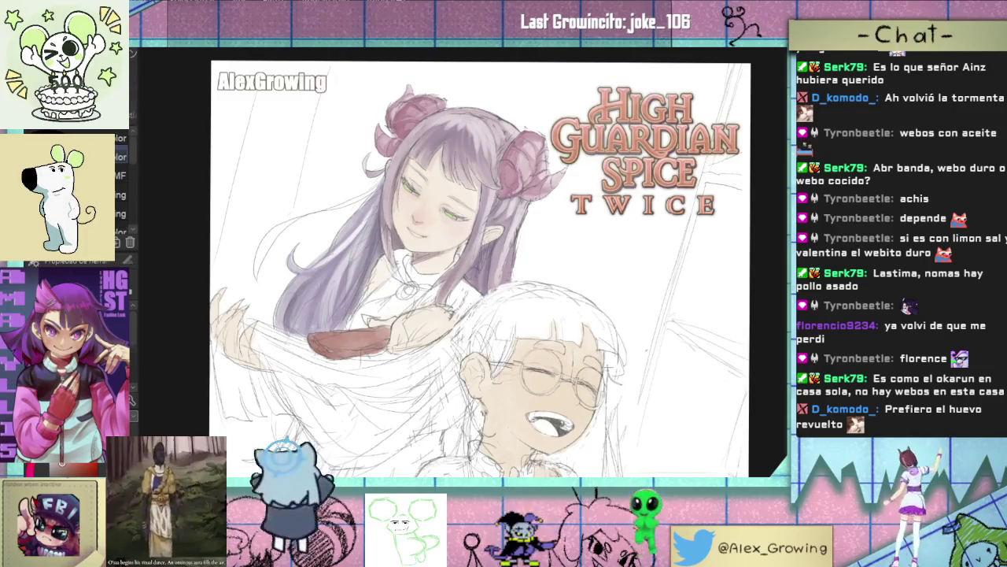
pyautogui.press('b')
pyautogui.scroll(2, 374, 247)
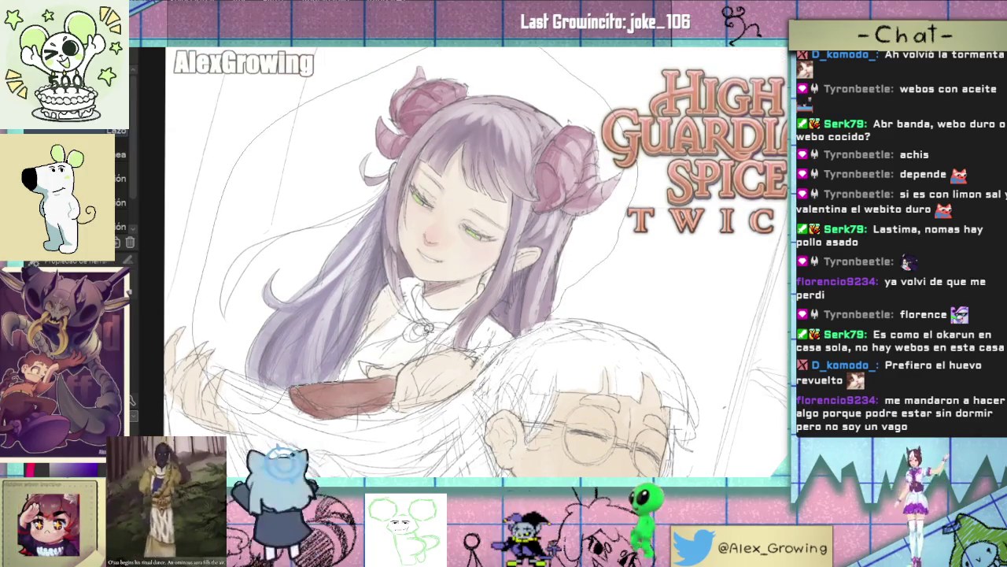
# Step: Lasso the purple-haired girl, preview her in grayscale, then restore full colour
pyautogui.moveTo(373, 329); pyautogui.dragTo(374, 331)
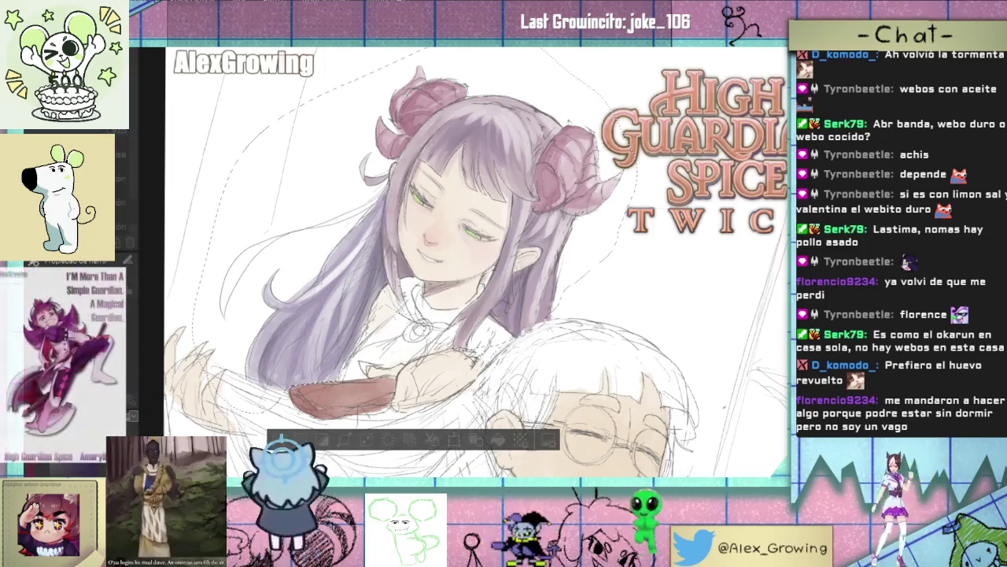
pyautogui.hotkey('ctrl', 'shift', 'u')
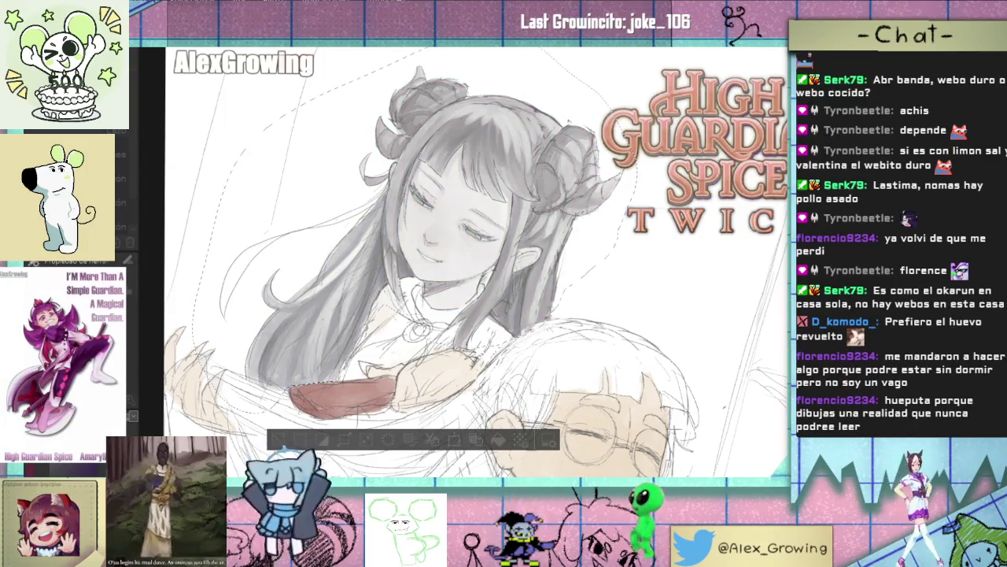
pyautogui.hotkey('ctrl', 'z')
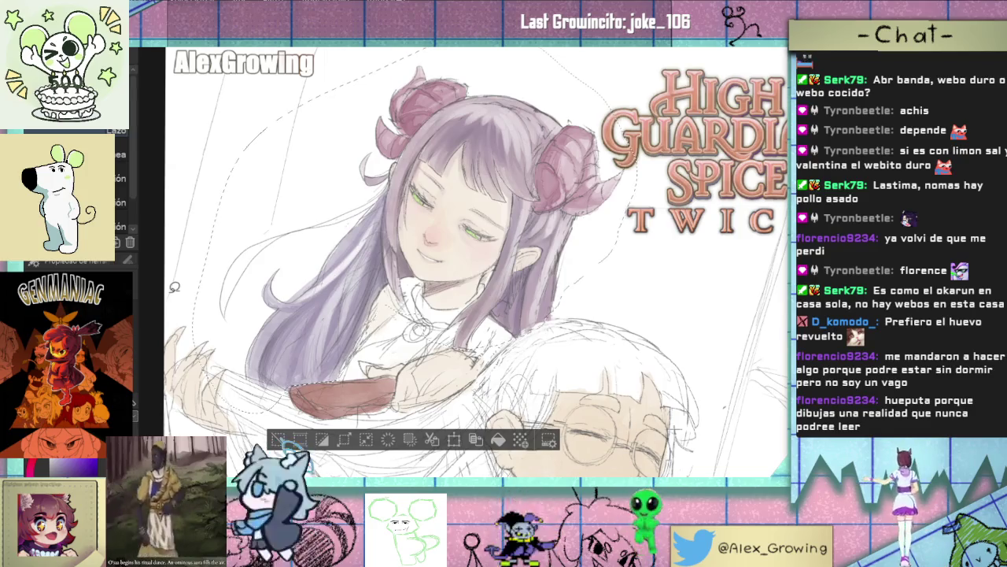
# Step: Pan up across the drawing and switch back to the watercolour brush
pyautogui.scroll(-3, 573, 207)
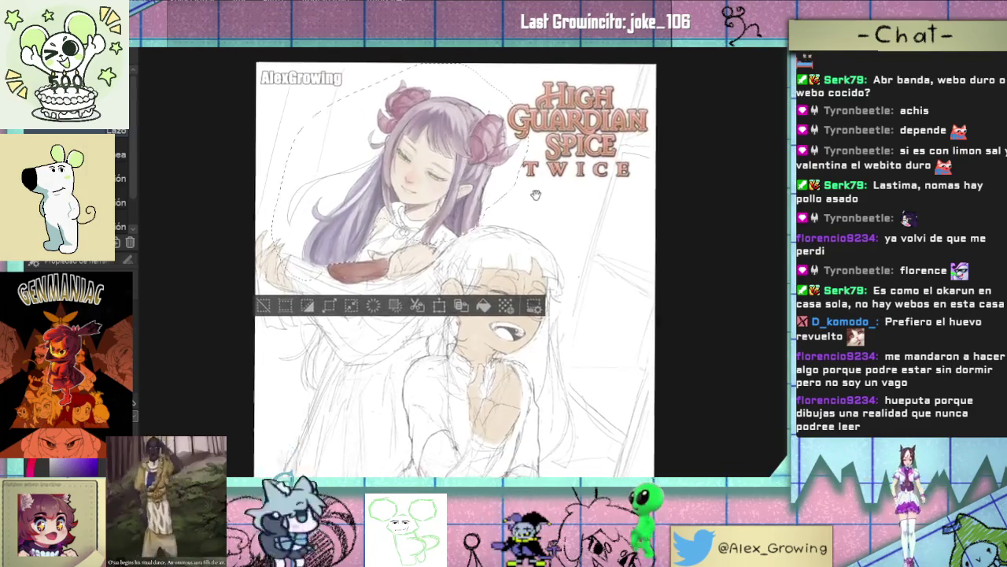
pyautogui.scroll(2, 543, 206)
pyautogui.scroll(-2, 529, 205)
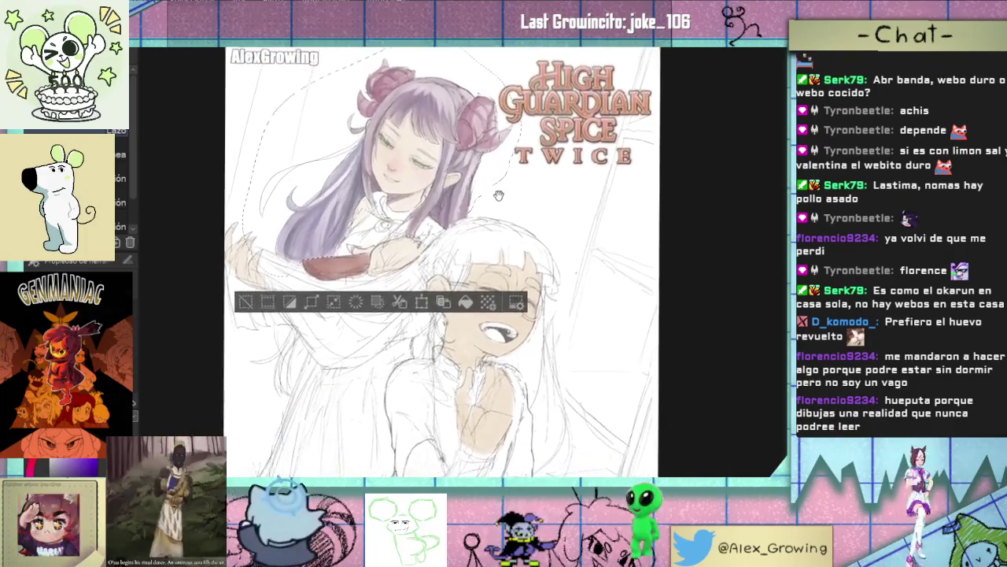
pyautogui.moveTo(529, 205); pyautogui.dragTo(502, 173)
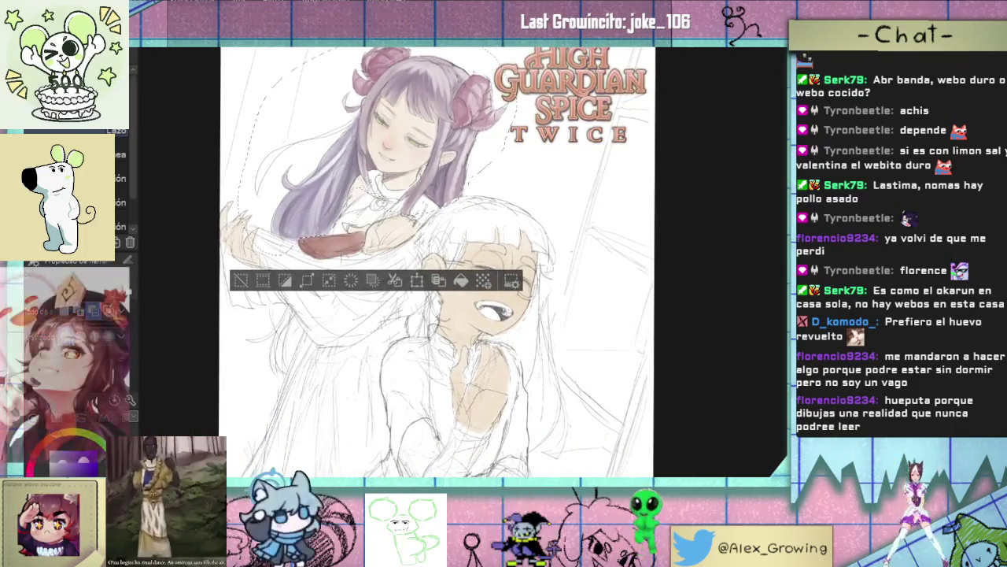
pyautogui.scroll(-2, 502, 173)
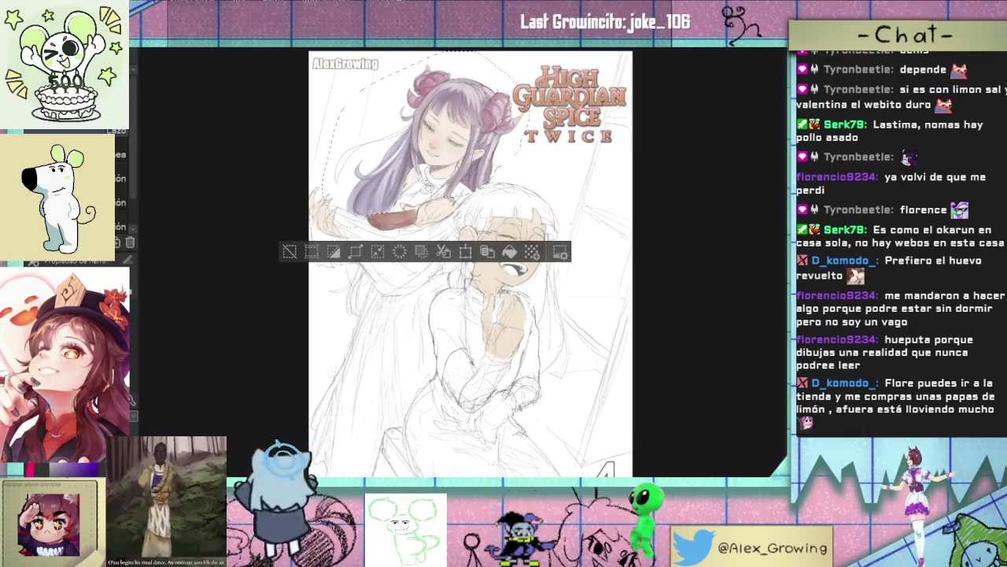
pyautogui.scroll(3, 543, 196)
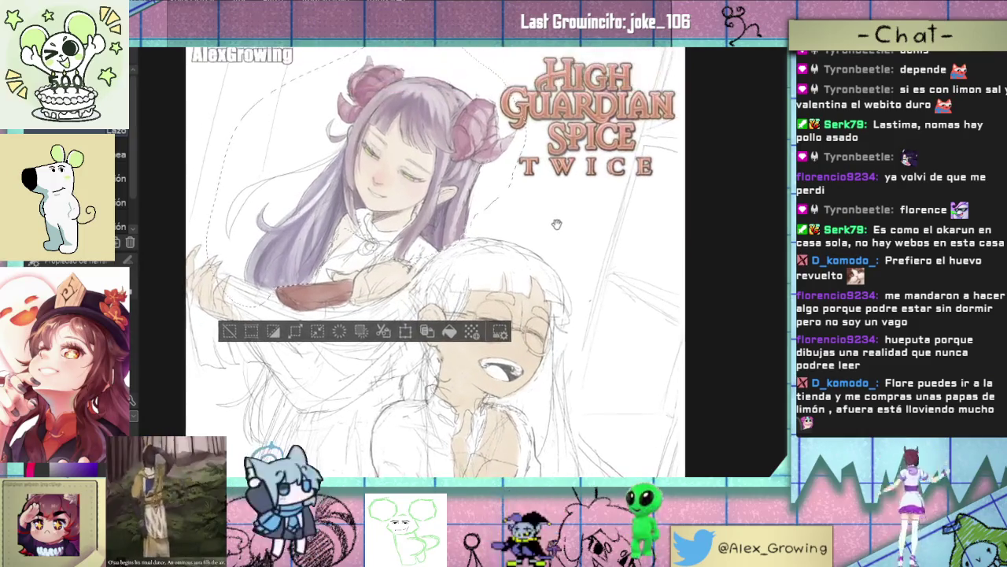
pyautogui.scroll(2, 536, 232)
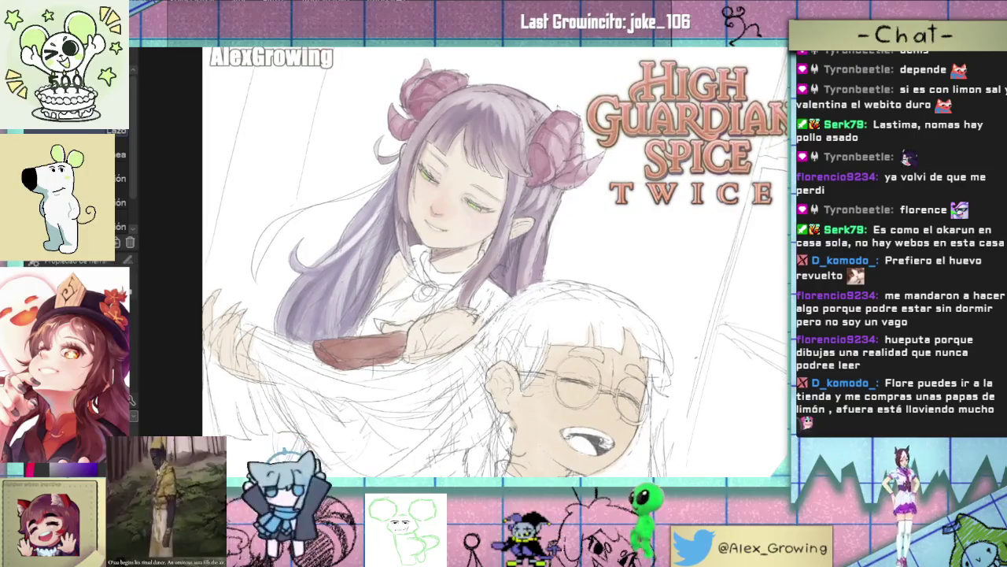
pyautogui.press('b')
pyautogui.scroll(3, 382, 219)
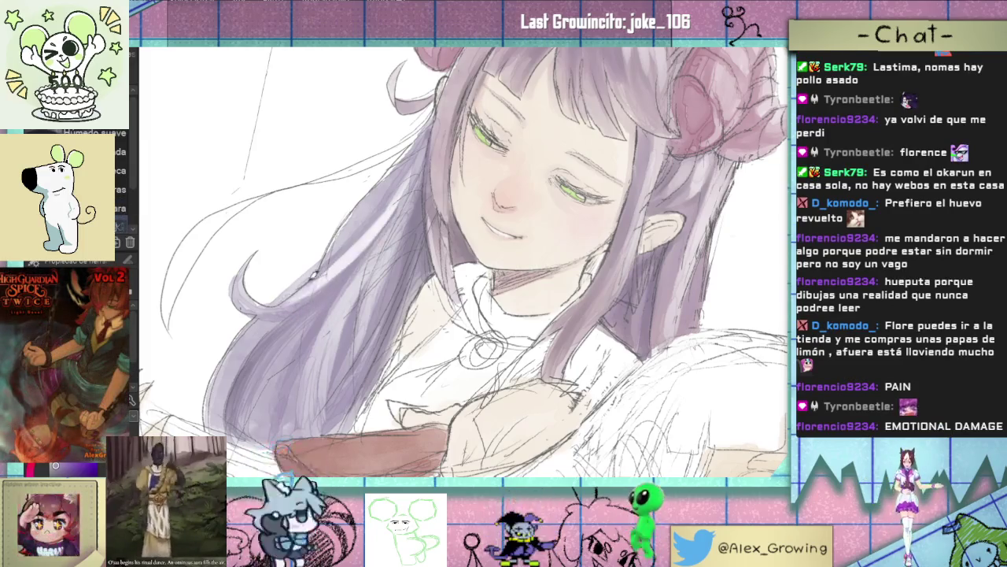
# Step: Add darker purple shading strokes across the left side of her hair
pyautogui.moveTo(283, 303); pyautogui.dragTo(409, 175)
pyautogui.hotkey('ctrl', '0')
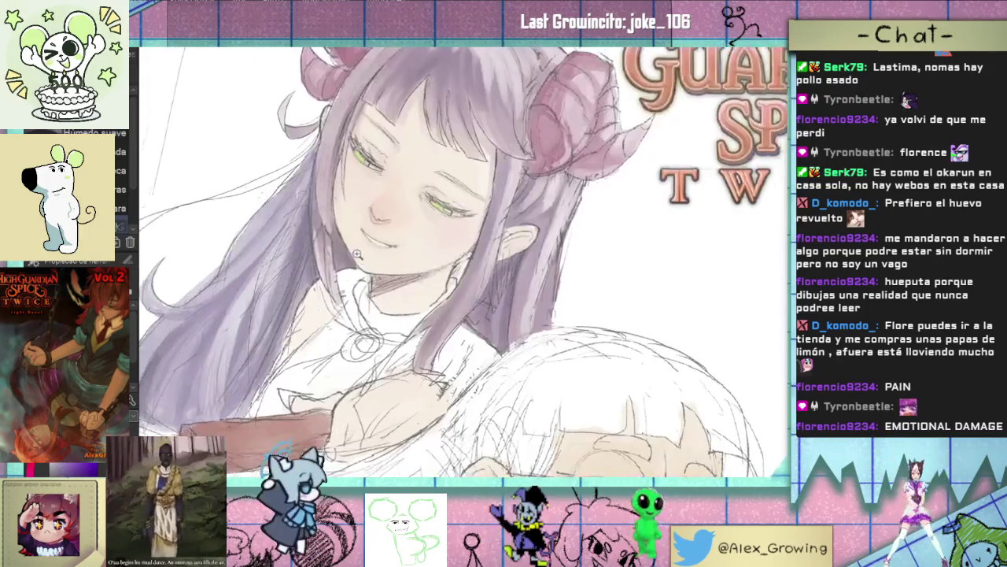
pyautogui.scroll(5, 371, 238)
pyautogui.moveTo(245, 287); pyautogui.dragTo(189, 346)
pyautogui.moveTo(252, 268); pyautogui.dragTo(170, 417)
pyautogui.moveTo(236, 315)
pyautogui.mouseDown()
pyautogui.moveTo(307, 237)
pyautogui.moveTo(280, 245)
pyautogui.mouseUp()
pyautogui.moveTo(224, 338)
pyautogui.mouseDown()
pyautogui.moveTo(275, 232)
pyautogui.moveTo(267, 236)
pyautogui.moveTo(315, 193)
pyautogui.mouseUp()
pyautogui.moveTo(268, 259); pyautogui.dragTo(370, 117)
# Step: Darken the lower-left hair strands with more dark purple strokes
pyautogui.scroll(-5, 387, 82)
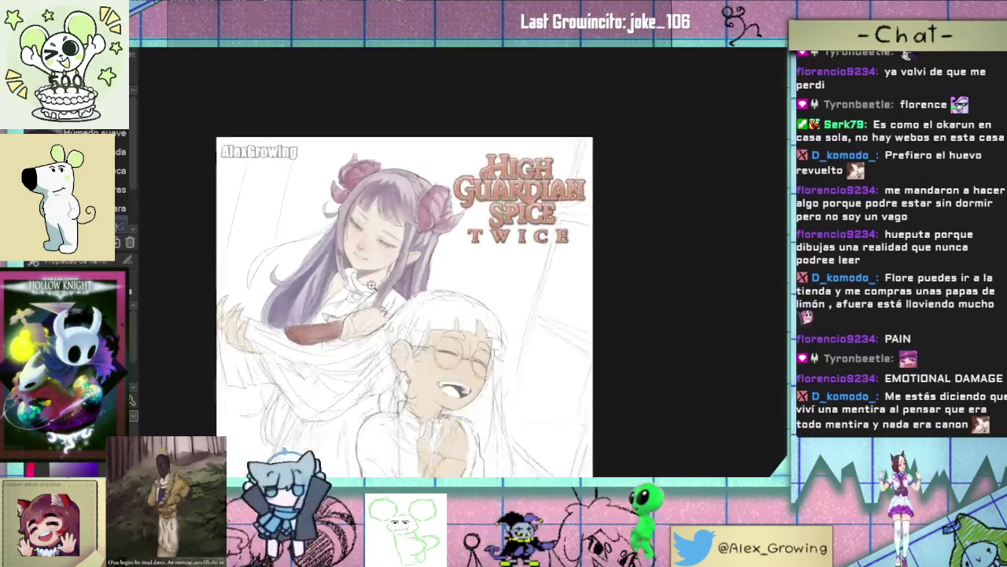
pyautogui.scroll(5, 344, 254)
pyautogui.moveTo(228, 421); pyautogui.dragTo(272, 317)
pyautogui.moveTo(224, 388); pyautogui.dragTo(269, 323)
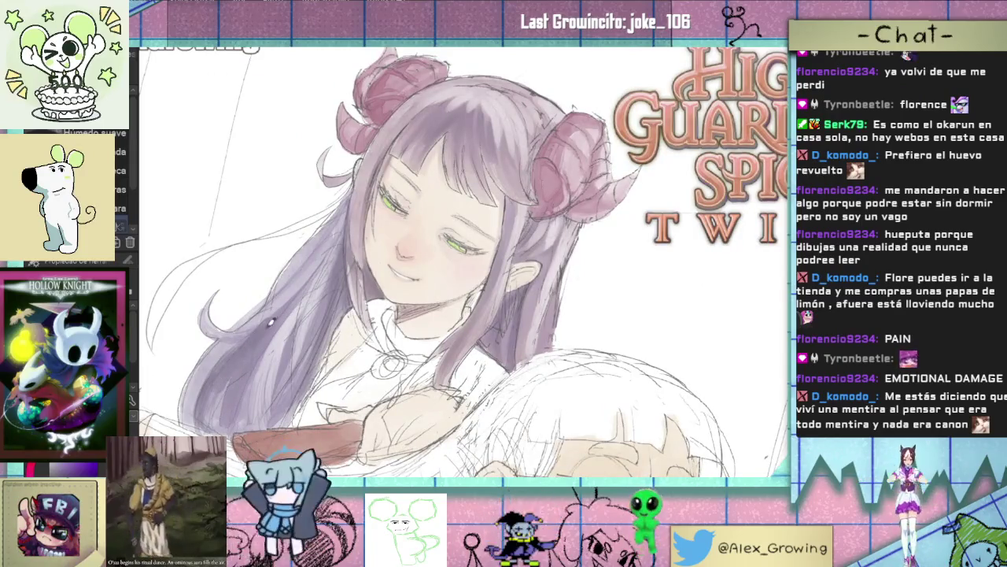
pyautogui.moveTo(227, 425)
pyautogui.mouseDown()
pyautogui.moveTo(248, 358)
pyautogui.moveTo(233, 402)
pyautogui.moveTo(214, 394)
pyautogui.mouseUp()
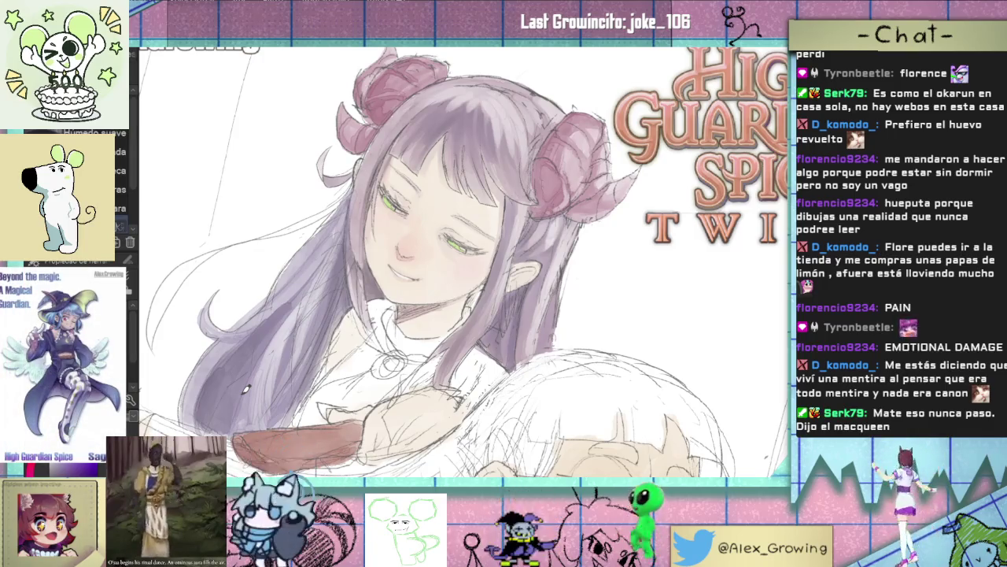
pyautogui.scroll(-2, 242, 395)
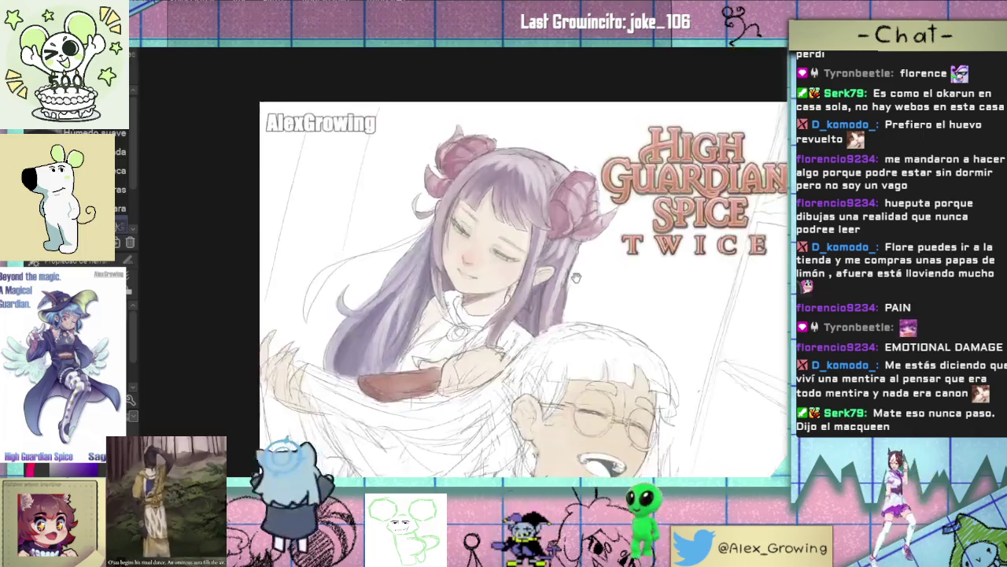
pyautogui.scroll(3, 487, 268)
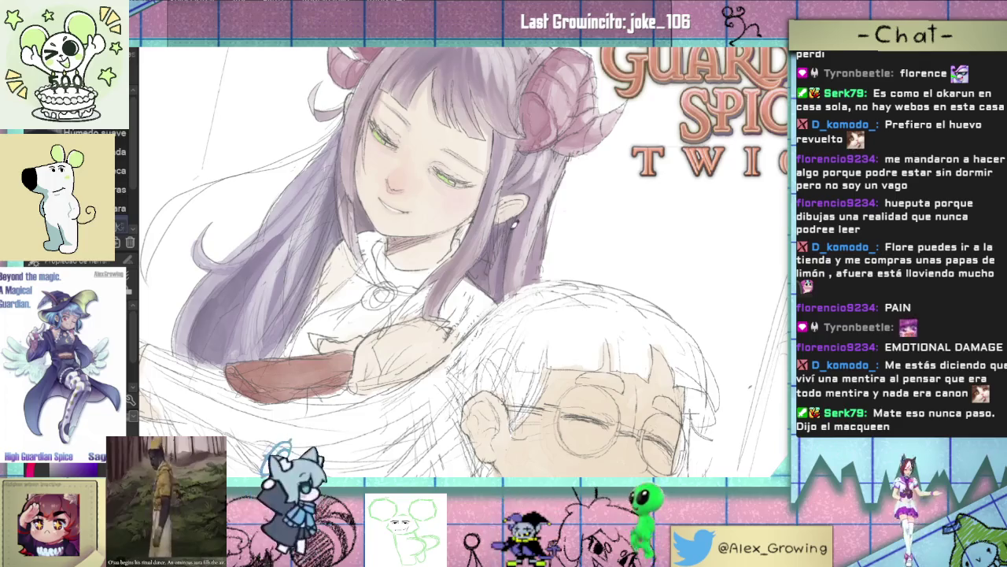
pyautogui.scroll(-3, 507, 252)
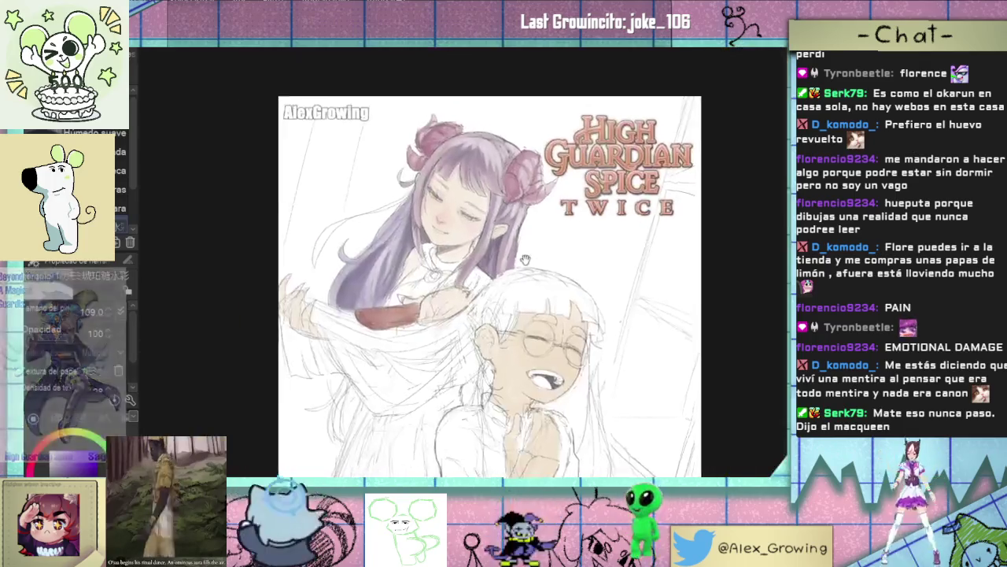
pyautogui.scroll(3, 508, 256)
pyautogui.scroll(1, 509, 266)
pyautogui.scroll(-1, 509, 265)
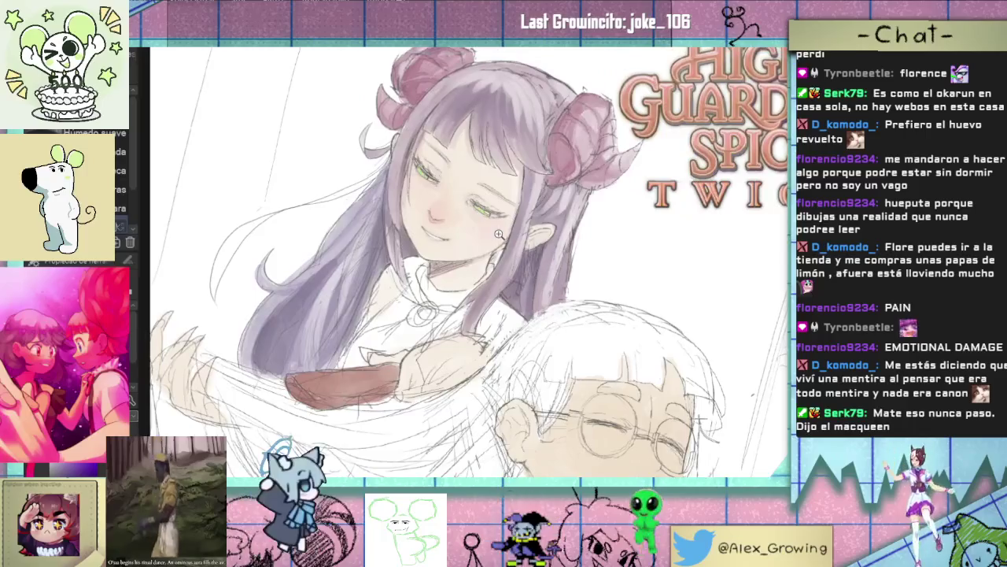
pyautogui.scroll(-1, 473, 272)
pyautogui.scroll(1, 441, 280)
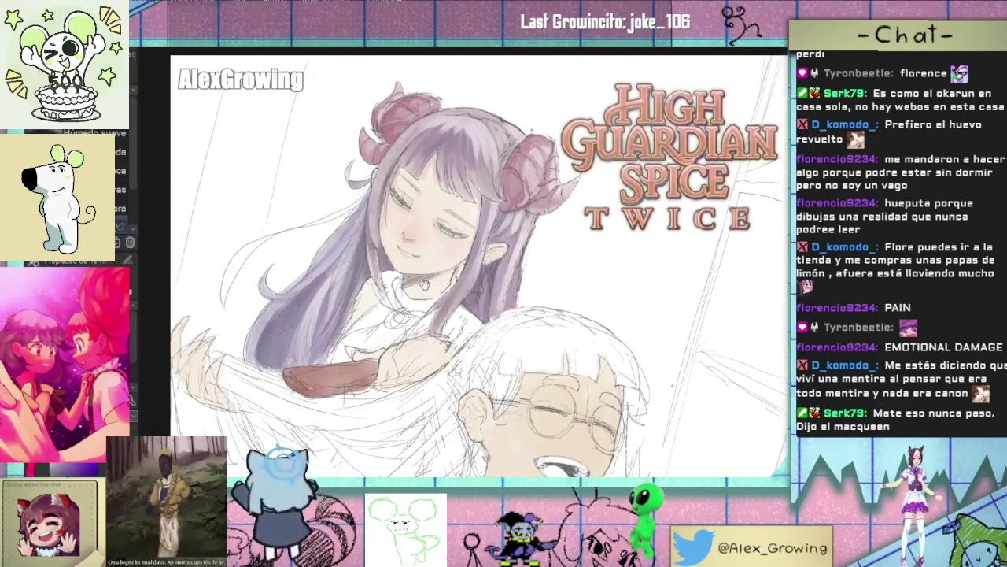
pyautogui.scroll(-1, 425, 285)
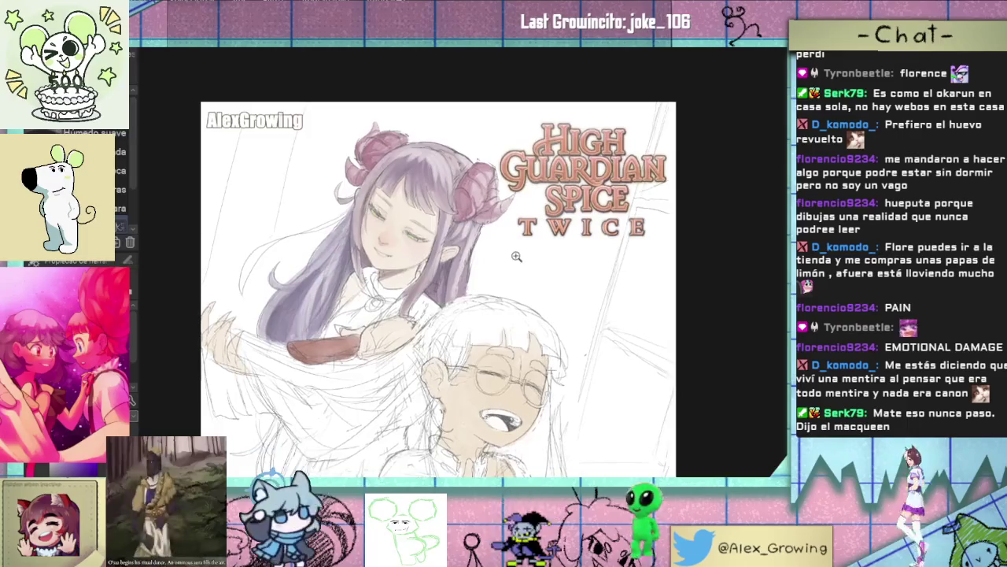
pyautogui.scroll(1, 488, 280)
pyautogui.scroll(1, 541, 272)
pyautogui.scroll(-1, 561, 303)
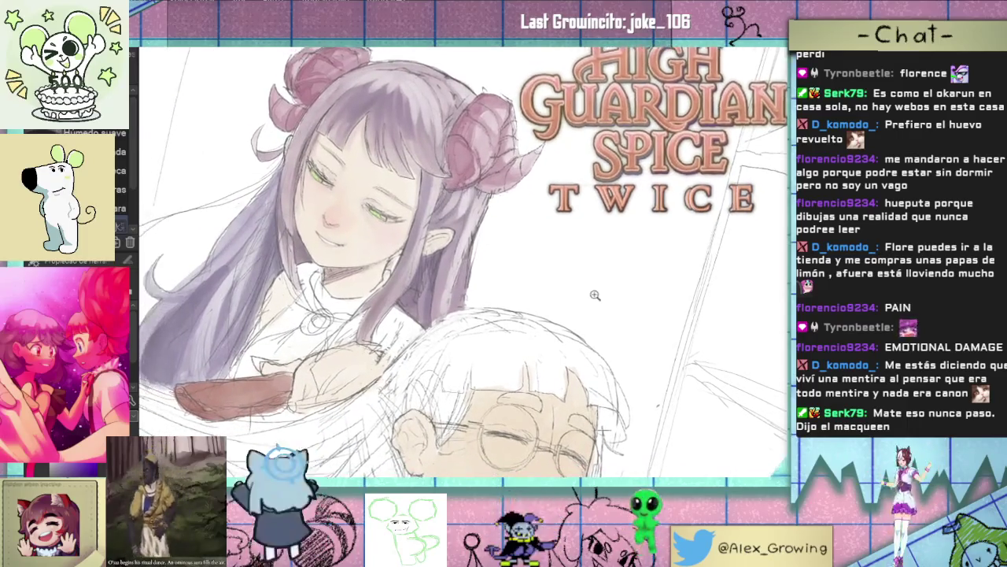
pyautogui.scroll(-1, 568, 298)
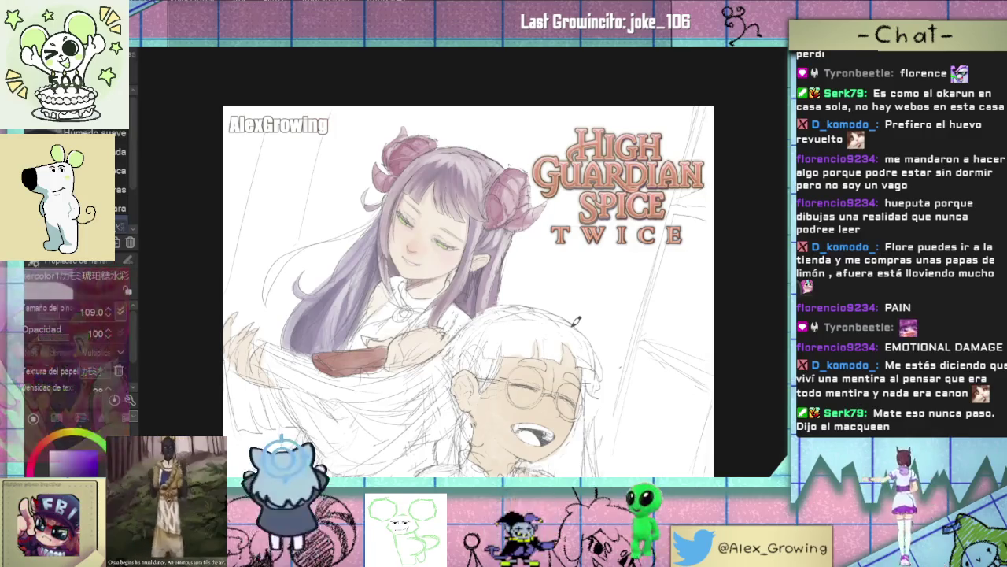
pyautogui.moveTo(509, 260)
pyautogui.mouseDown()
pyautogui.moveTo(509, 252)
pyautogui.moveTo(551, 262)
pyautogui.mouseUp()
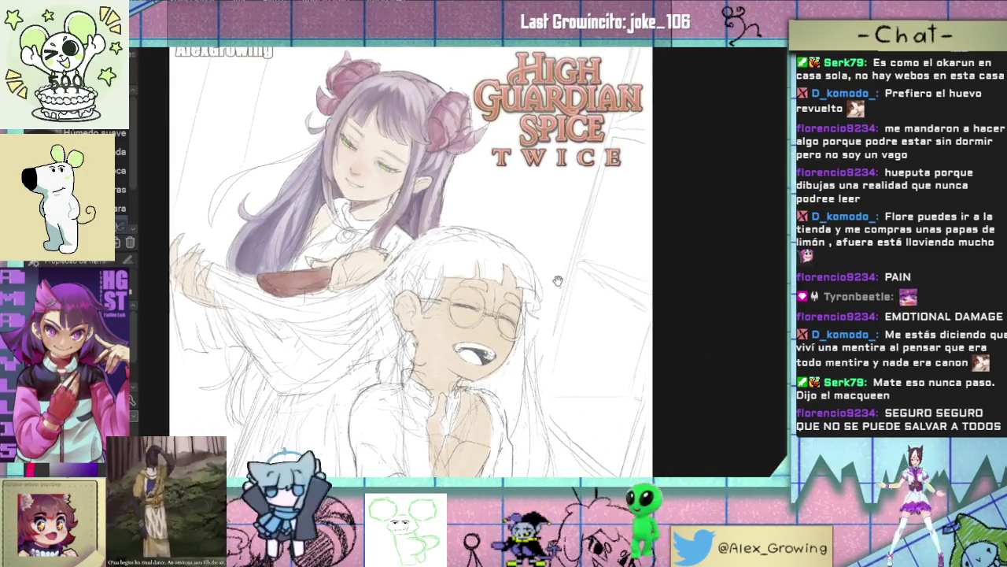
pyautogui.moveTo(556, 289); pyautogui.dragTo(574, 293)
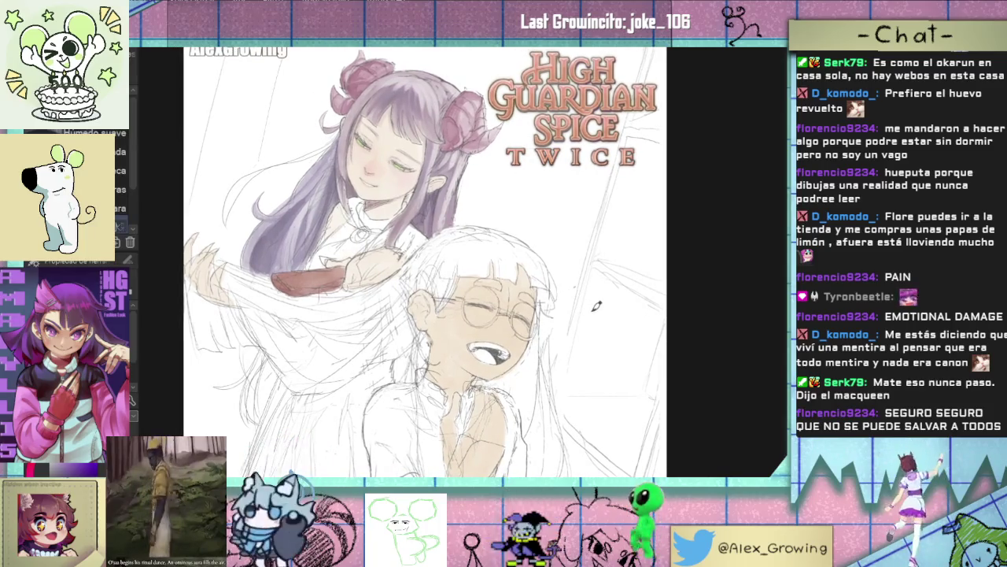
pyautogui.scroll(2, 378, 158)
# Step: Shrink the brush and paint darker purple strokes across the left and centre bangs
pyautogui.scroll(4, 378, 157)
pyautogui.moveTo(464, 276); pyautogui.dragTo(435, 281)
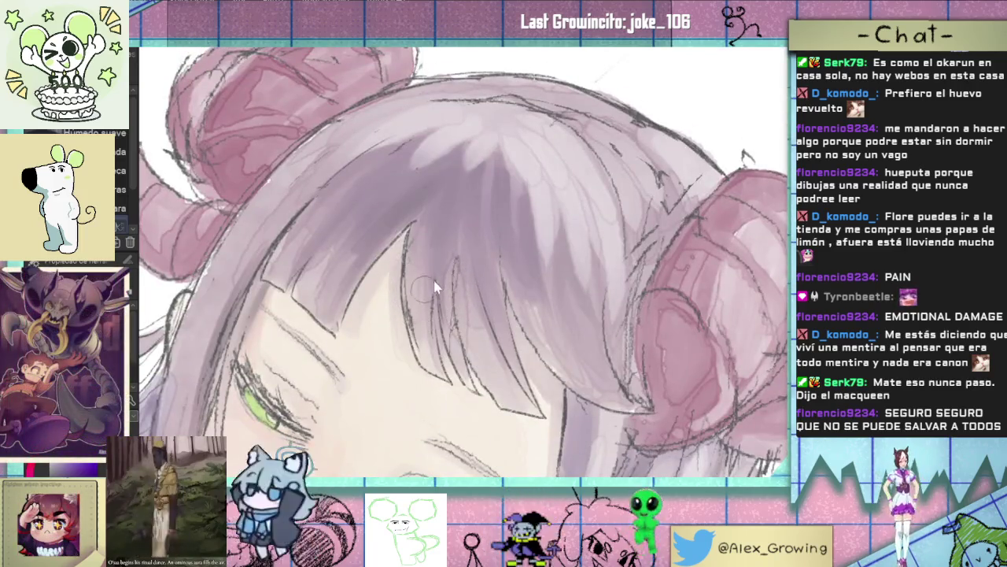
pyautogui.moveTo(468, 212); pyautogui.dragTo(460, 358)
pyautogui.moveTo(465, 185); pyautogui.dragTo(452, 338)
pyautogui.moveTo(448, 275)
pyautogui.mouseDown()
pyautogui.moveTo(463, 200)
pyautogui.moveTo(445, 244)
pyautogui.mouseUp()
pyautogui.moveTo(460, 153); pyautogui.dragTo(422, 272)
pyautogui.moveTo(425, 208)
pyautogui.mouseDown()
pyautogui.moveTo(409, 299)
pyautogui.moveTo(425, 206)
pyautogui.moveTo(340, 306)
pyautogui.moveTo(439, 164)
pyautogui.moveTo(348, 233)
pyautogui.mouseUp()
pyautogui.moveTo(394, 184); pyautogui.dragTo(334, 236)
pyautogui.moveTo(402, 153)
pyautogui.mouseDown()
pyautogui.moveTo(284, 240)
pyautogui.moveTo(361, 161)
pyautogui.mouseUp()
# Step: Deepen the shading in the middle and right bangs, up to the right head bun
pyautogui.moveTo(481, 174); pyautogui.dragTo(470, 263)
pyautogui.moveTo(475, 196)
pyautogui.mouseDown()
pyautogui.moveTo(464, 240)
pyautogui.moveTo(493, 303)
pyautogui.mouseUp()
pyautogui.moveTo(490, 233); pyautogui.dragTo(499, 336)
pyautogui.moveTo(483, 266)
pyautogui.mouseDown()
pyautogui.moveTo(494, 176)
pyautogui.moveTo(516, 264)
pyautogui.mouseUp()
pyautogui.moveTo(511, 193); pyautogui.dragTo(531, 271)
pyautogui.moveTo(529, 212)
pyautogui.mouseDown()
pyautogui.moveTo(541, 256)
pyautogui.moveTo(571, 272)
pyautogui.mouseUp()
pyautogui.moveTo(561, 219); pyautogui.dragTo(596, 292)
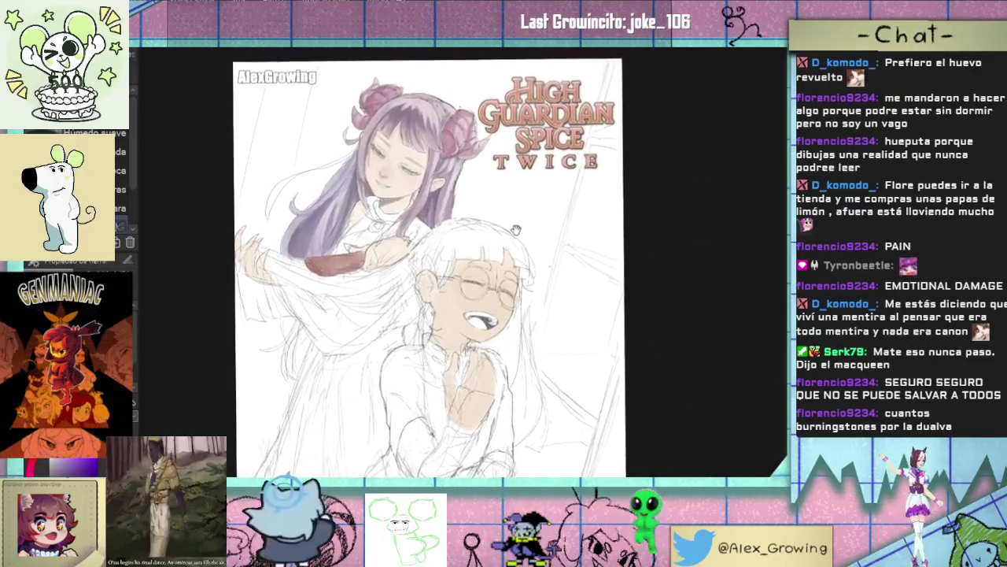
pyautogui.click(506, 279)
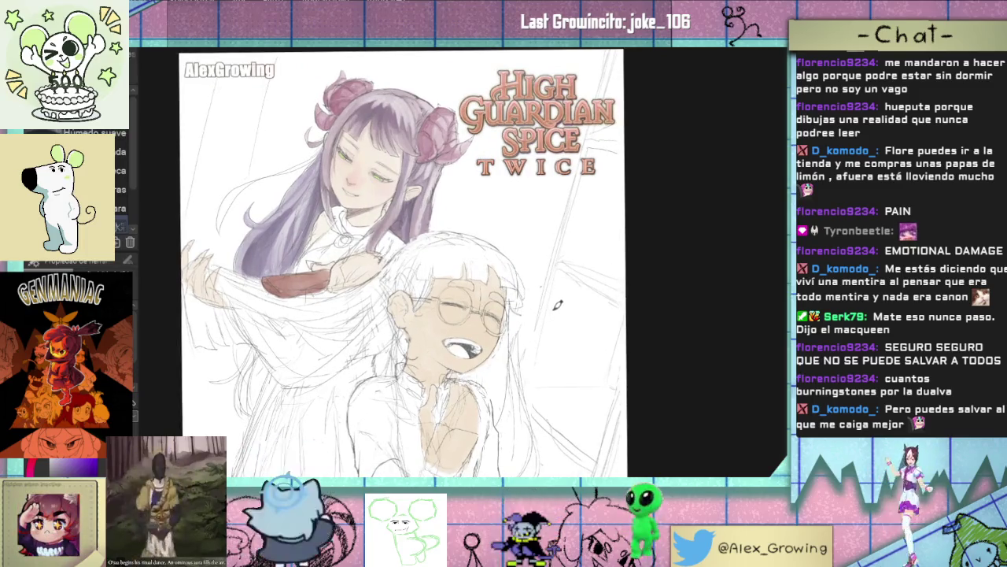
pyautogui.moveTo(554, 256); pyautogui.dragTo(613, 377)
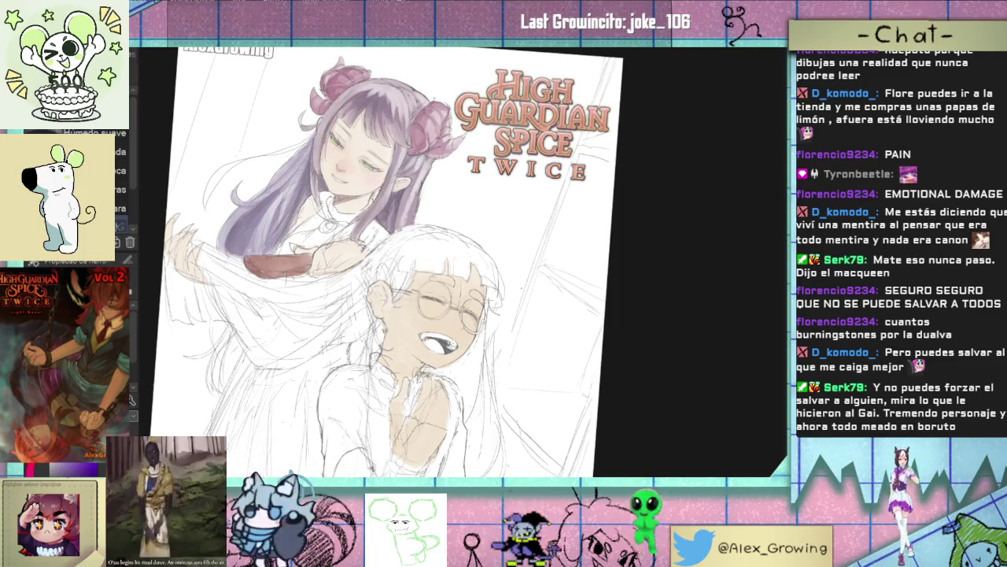
pyautogui.moveTo(520, 287); pyautogui.dragTo(547, 280)
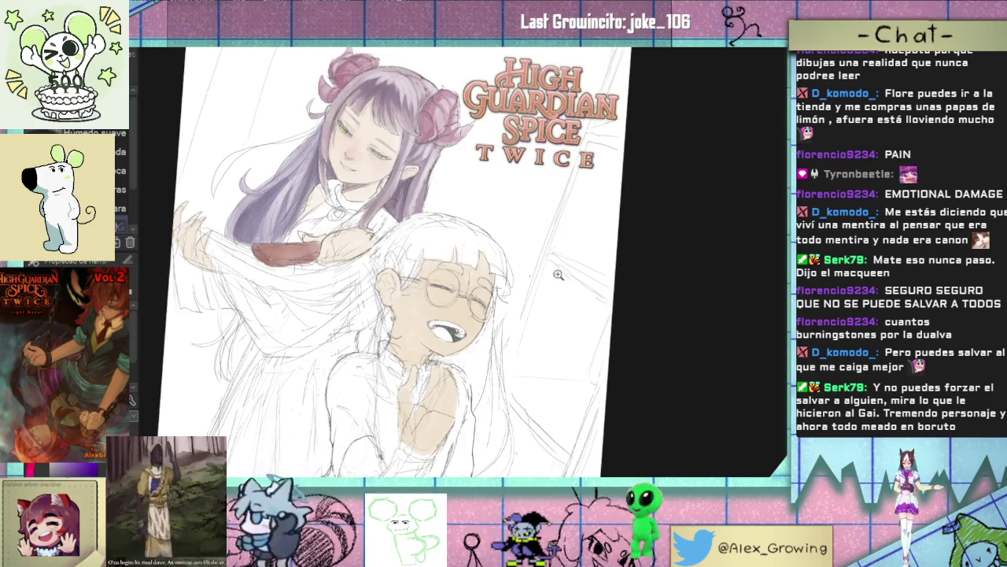
pyautogui.hotkey('ctrl', '0')
pyautogui.scroll(3, 548, 237)
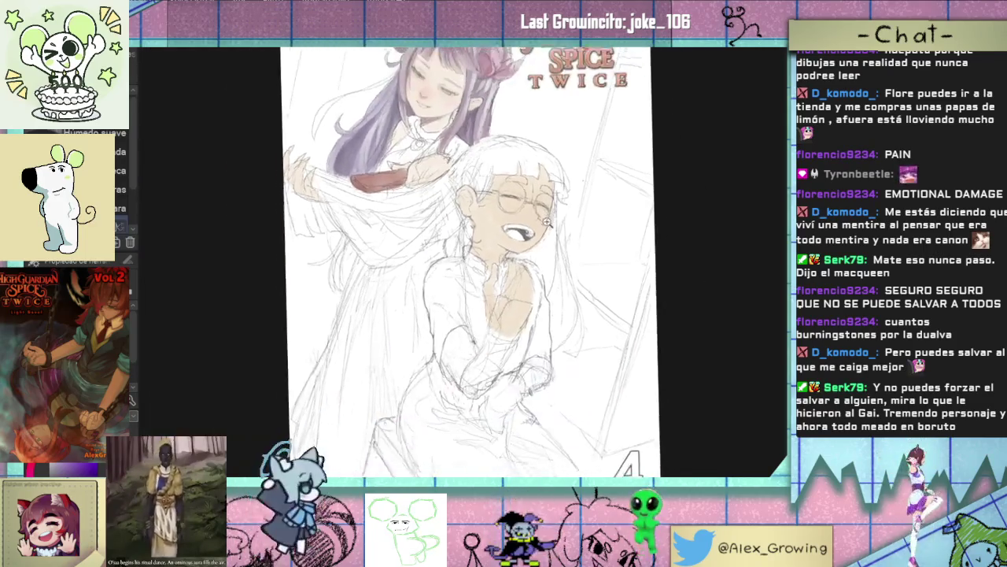
pyautogui.hotkey('ctrl', '0')
pyautogui.scroll(3, 548, 222)
pyautogui.moveTo(548, 222); pyautogui.dragTo(644, 224)
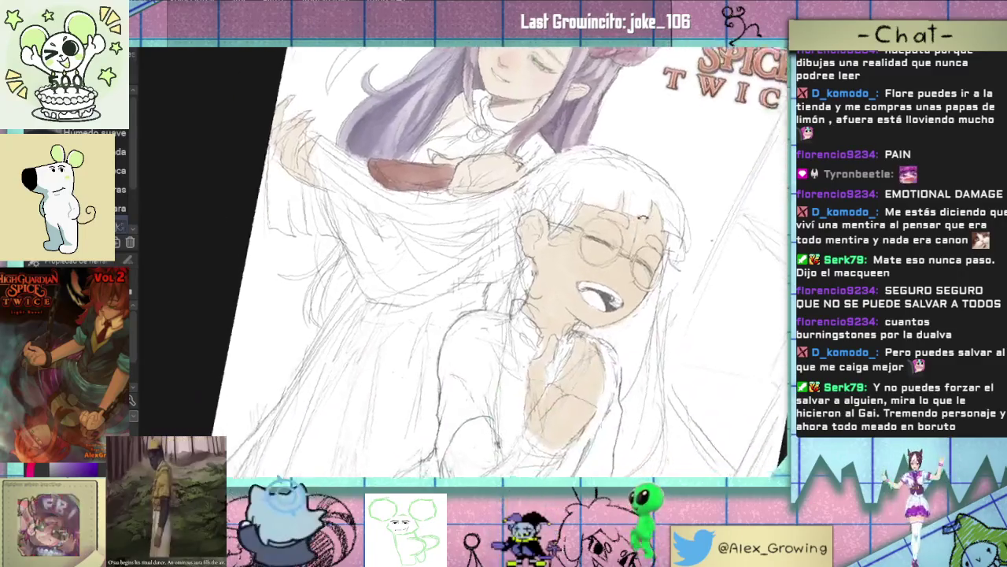
pyautogui.hotkey('ctrl', '0')
pyautogui.scroll(1, 598, 270)
pyautogui.scroll(2, 598, 270)
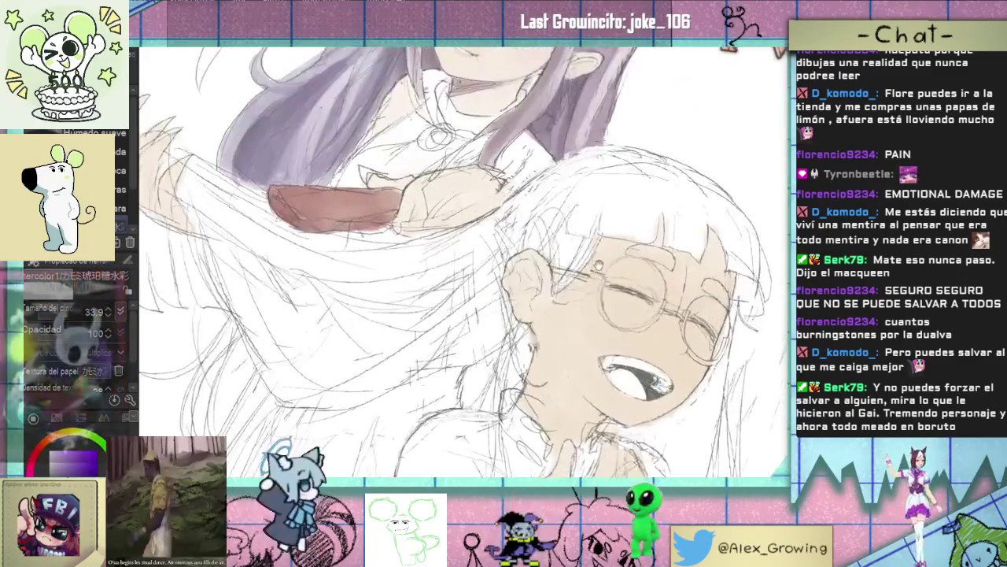
pyautogui.hotkey('ctrl', '0')
pyautogui.scroll(3, 555, 343)
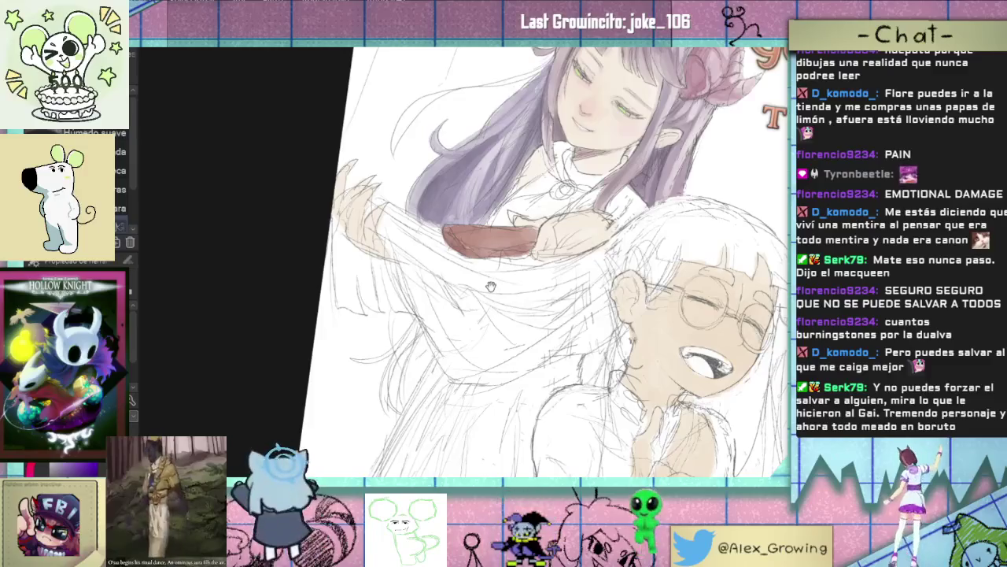
pyautogui.moveTo(490, 286); pyautogui.dragTo(451, 323)
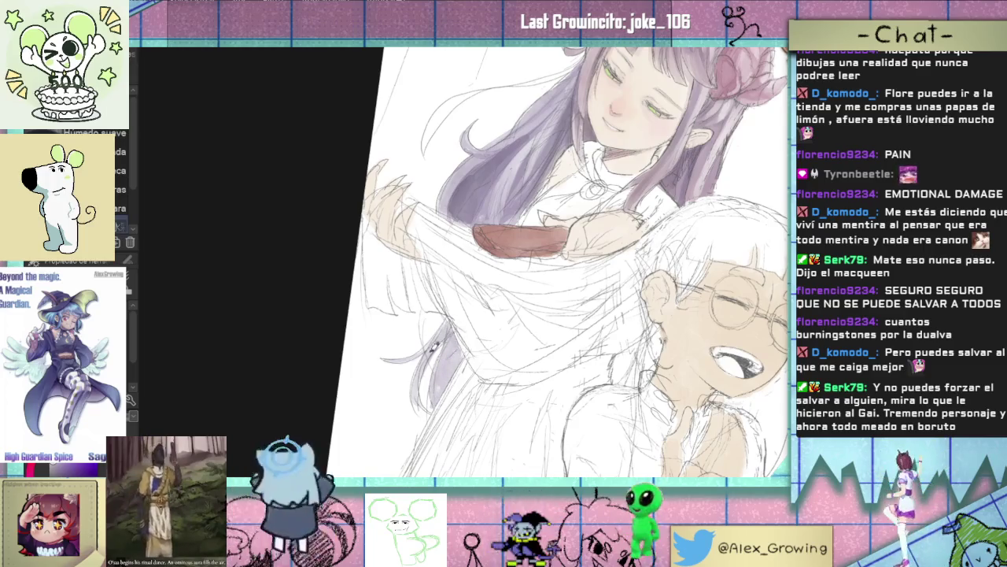
pyautogui.hotkey('ctrl', '0')
pyautogui.scroll(2, 511, 275)
pyautogui.scroll(2, 541, 264)
pyautogui.moveTo(539, 264); pyautogui.dragTo(510, 285)
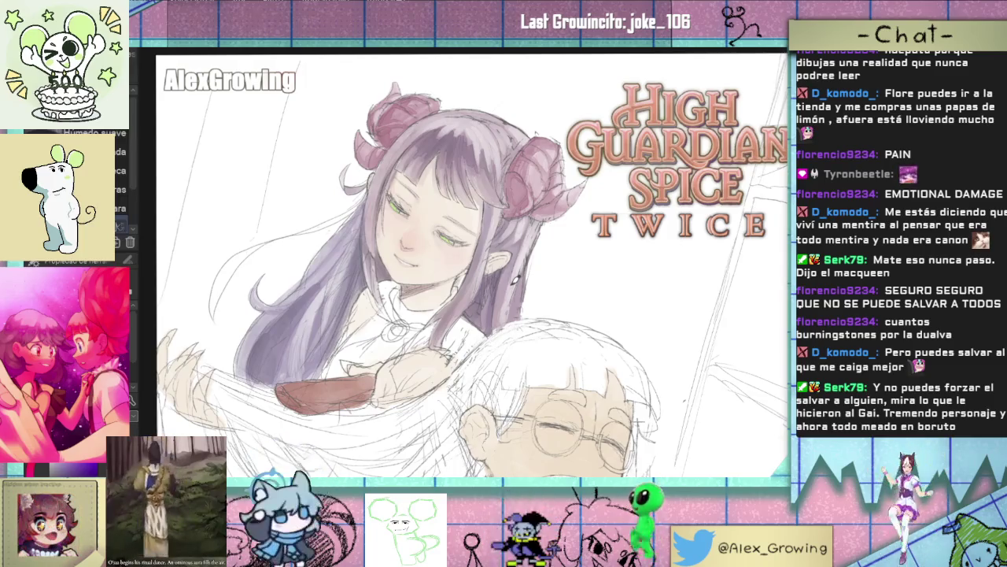
pyautogui.moveTo(277, 339); pyautogui.dragTo(343, 269)
pyautogui.scroll(3, 343, 270)
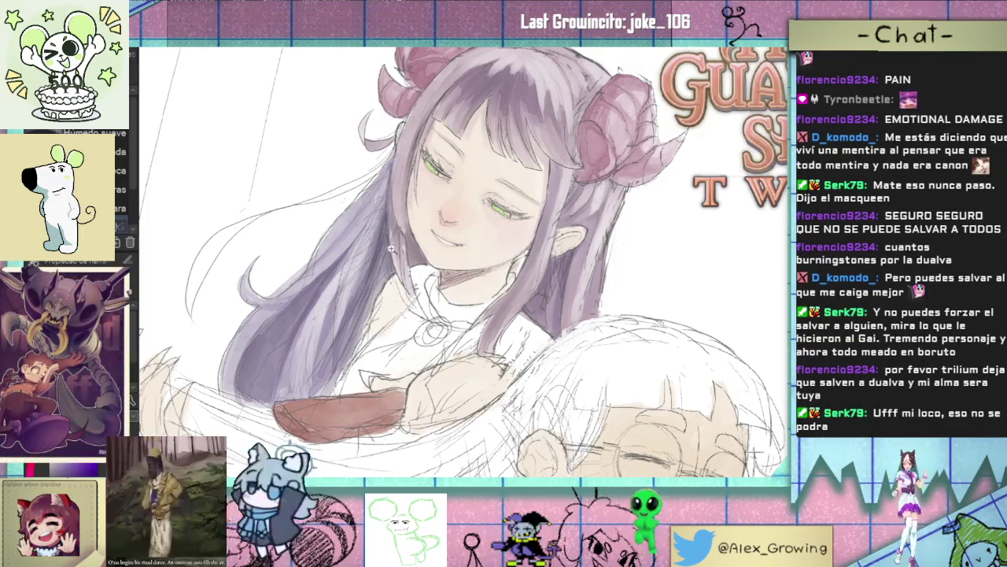
pyautogui.hotkey('ctrl', '0')
pyautogui.scroll(3, 394, 271)
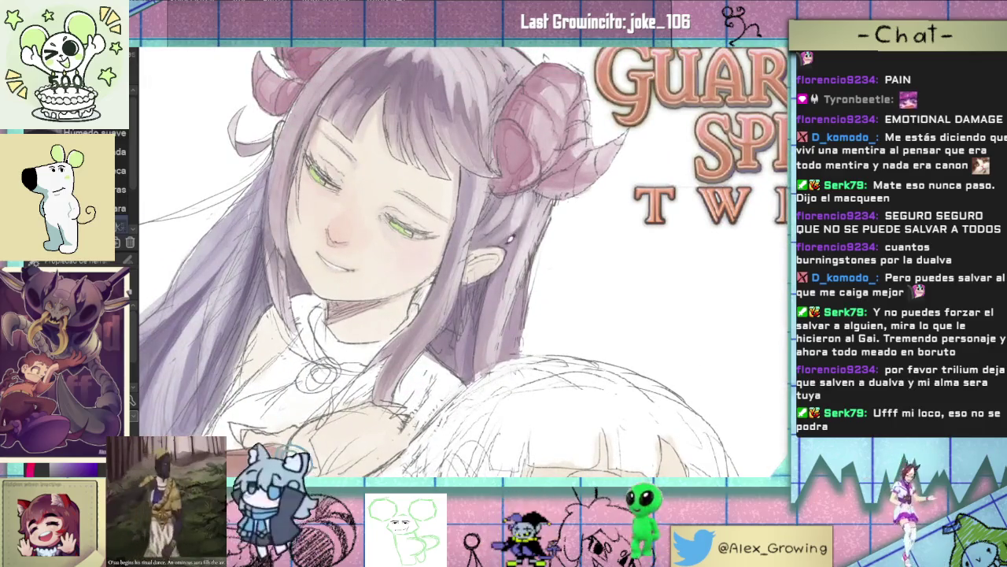
pyautogui.scroll(2, 529, 229)
pyautogui.scroll(-4, 520, 252)
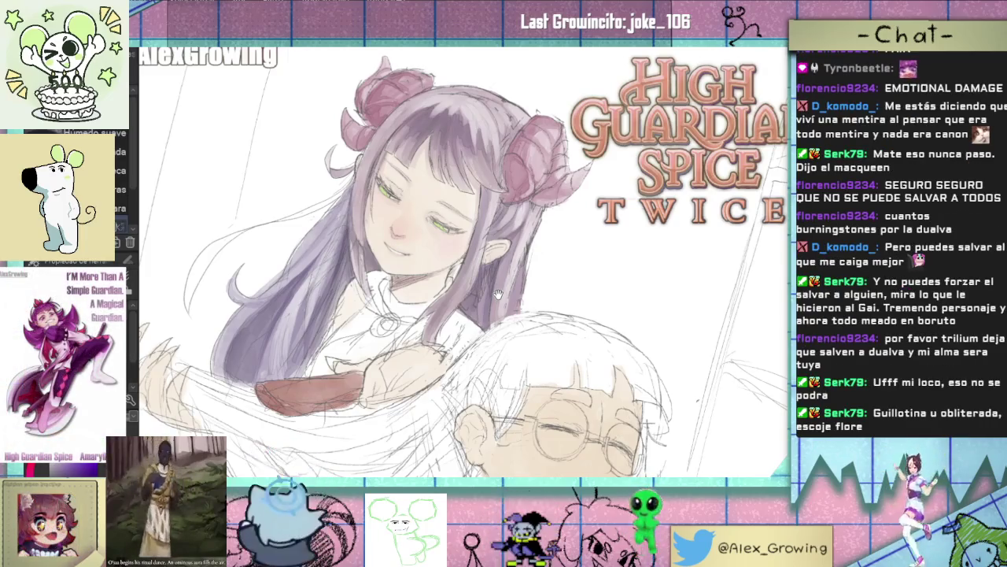
pyautogui.scroll(-3, 600, 242)
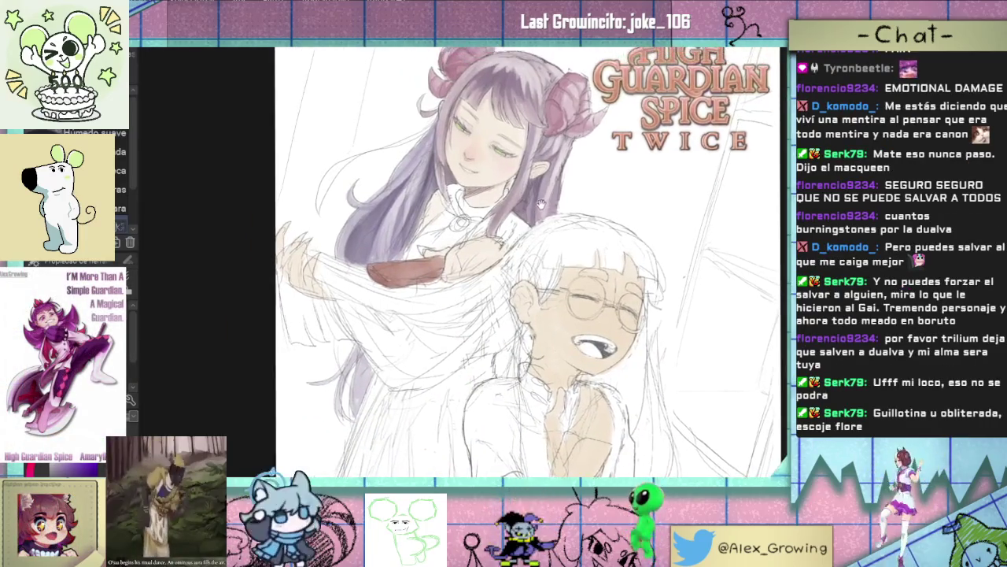
pyautogui.click(524, 276)
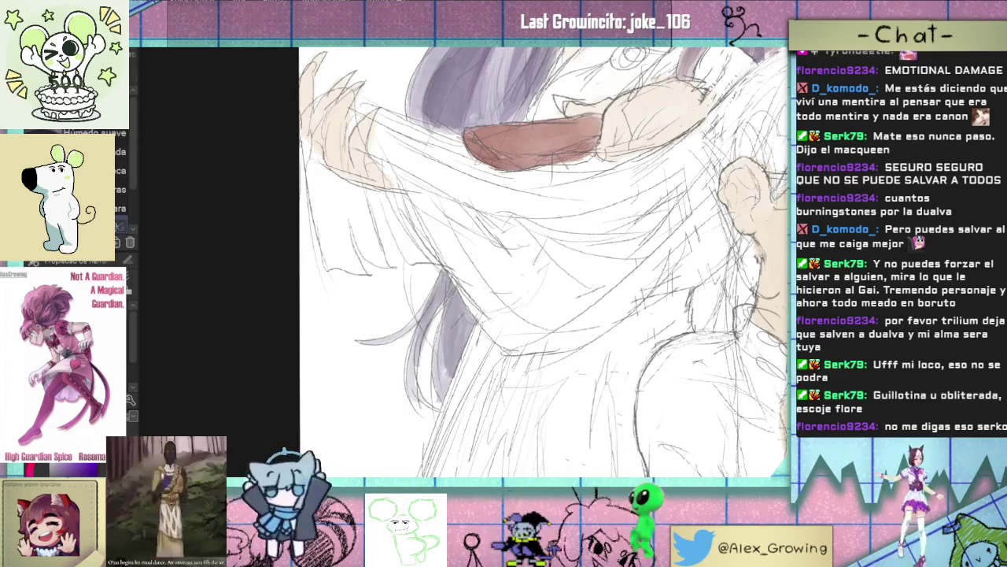
# Step: Fit the whole illustration in view, then zoom in on the girl's hair and torso
pyautogui.moveTo(585, 223); pyautogui.dragTo(533, 250)
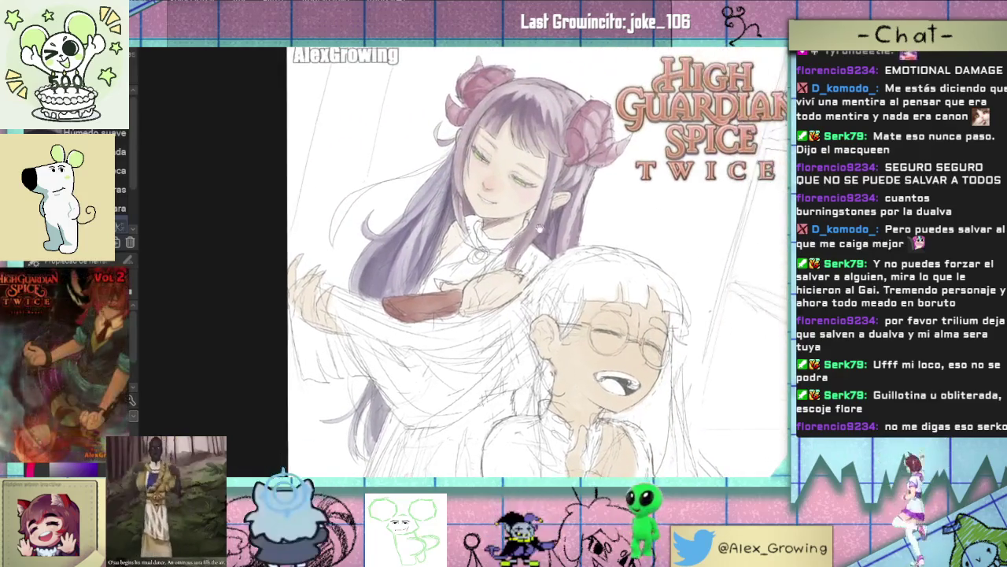
pyautogui.scroll(1, 527, 251)
pyautogui.scroll(2, 496, 251)
pyautogui.scroll(2, 449, 251)
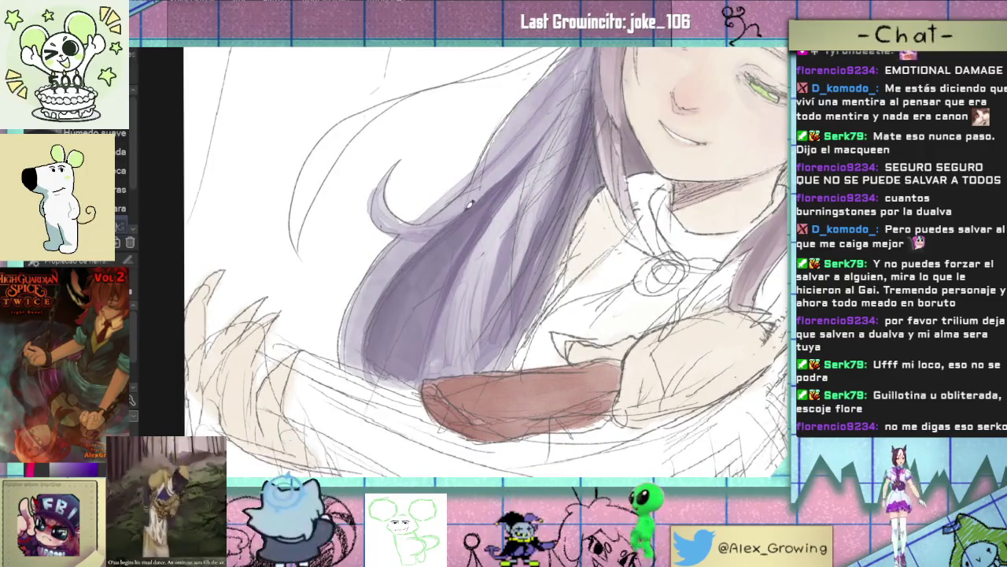
pyautogui.scroll(-5, 469, 227)
pyautogui.scroll(-1, 468, 228)
pyautogui.scroll(2, 465, 236)
pyautogui.scroll(1, 461, 252)
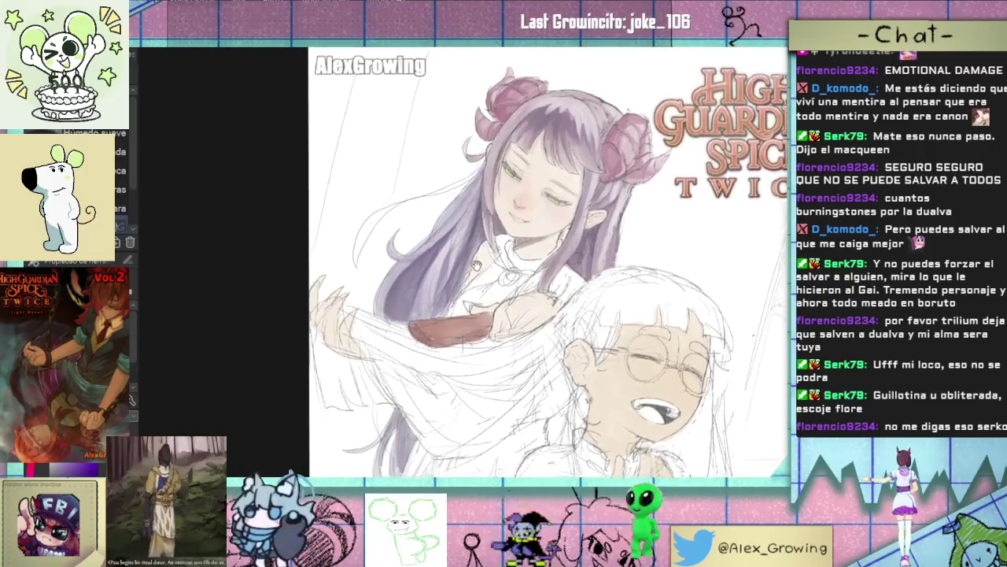
pyautogui.scroll(2, 453, 274)
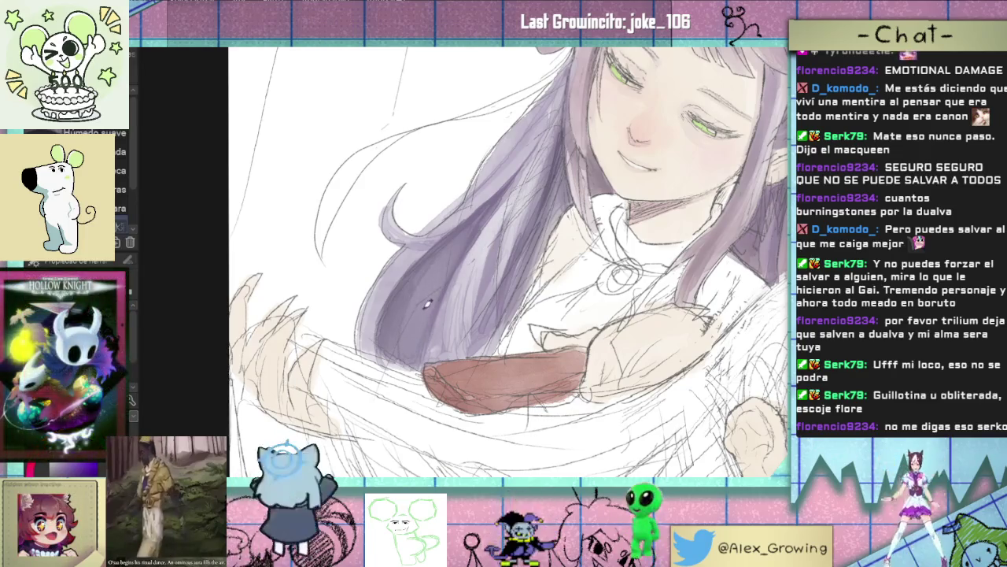
pyautogui.hotkey('ctrl', '0')
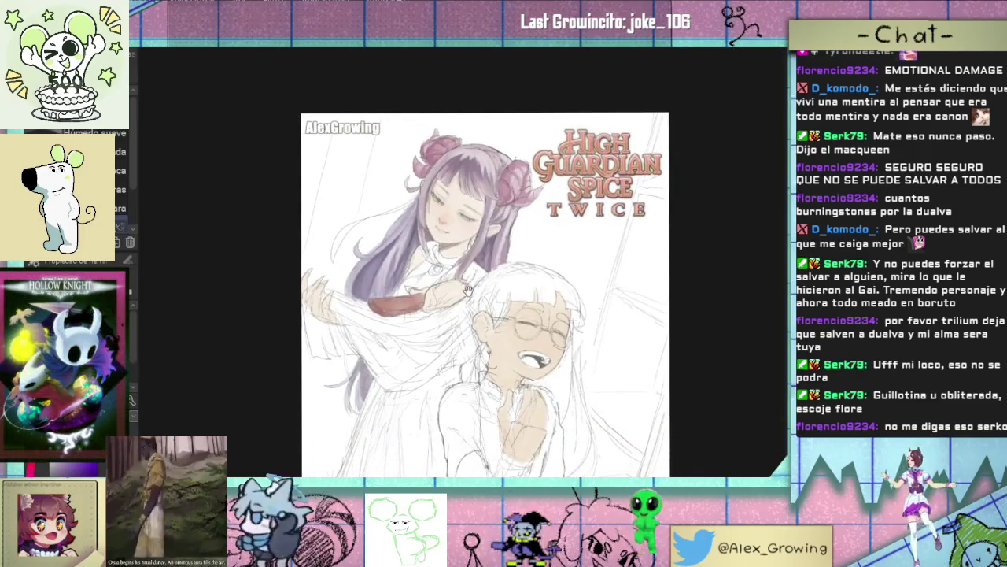
pyautogui.click(397, 245)
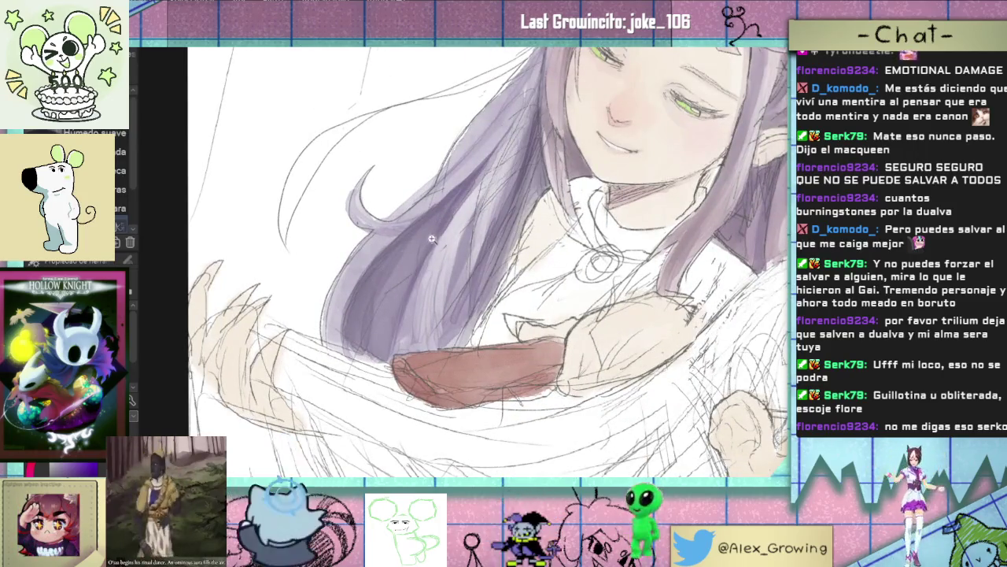
pyautogui.scroll(-1, 386, 276)
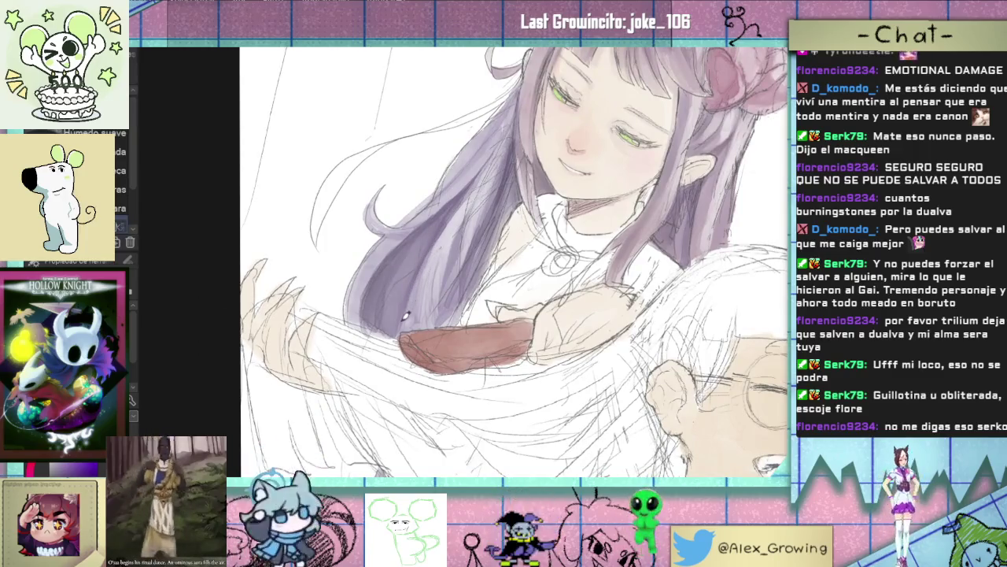
pyautogui.scroll(-1, 432, 304)
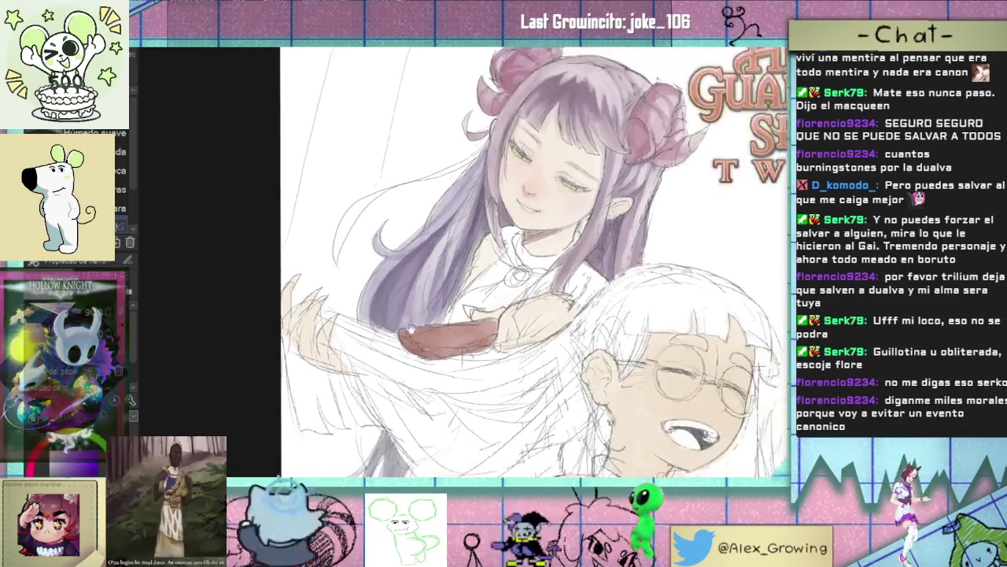
# Step: Pan to centre her face and rotate the view about 50° clockwise
pyautogui.press('Tab')
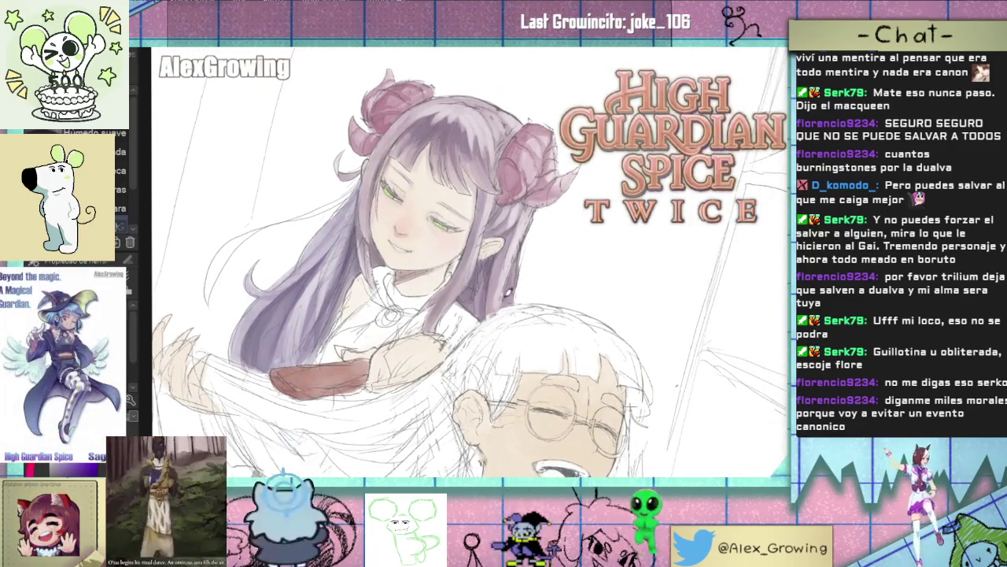
pyautogui.press('Tab')
pyautogui.moveTo(510, 290); pyautogui.dragTo(525, 210)
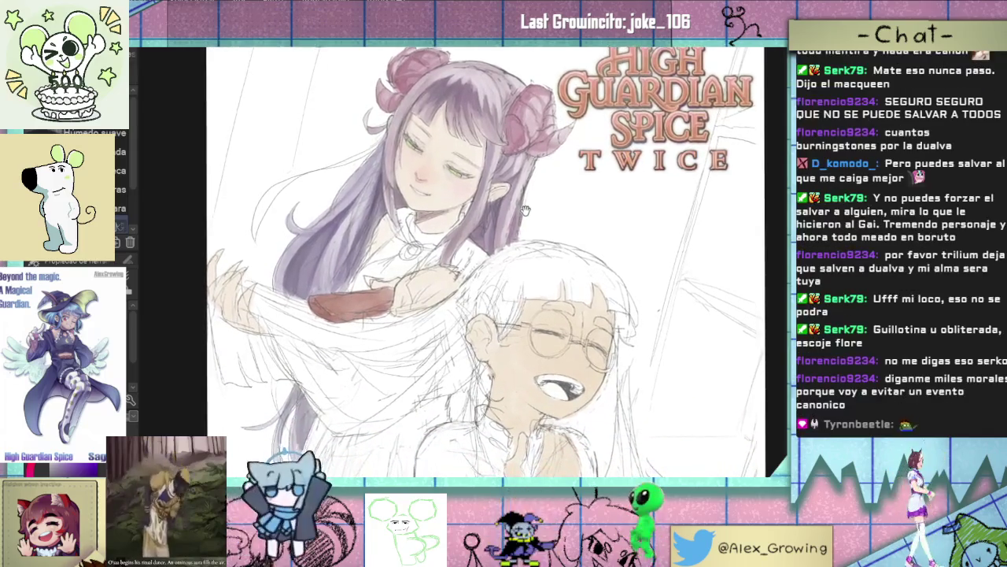
pyautogui.scroll(2, 465, 236)
pyautogui.scroll(2, 465, 236)
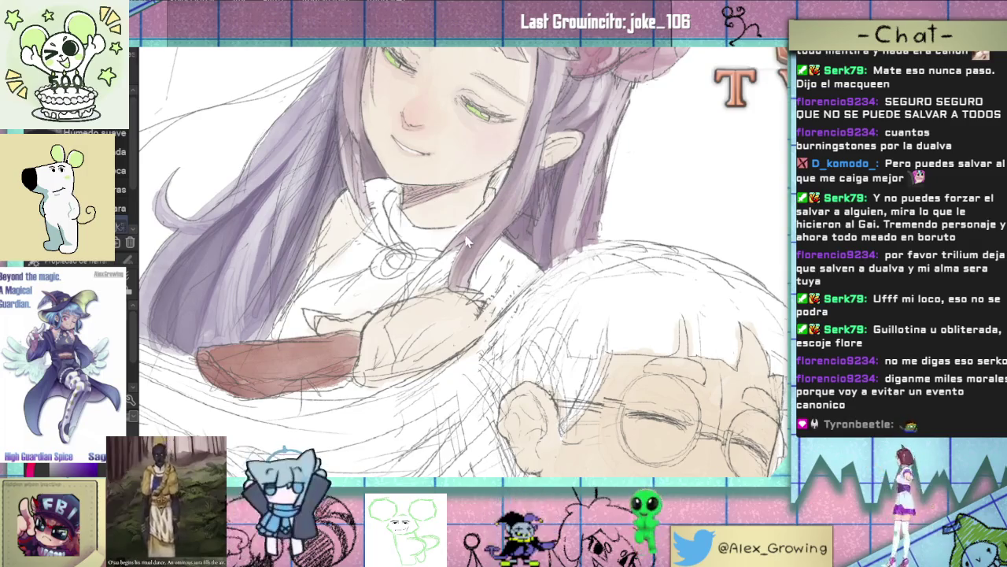
pyautogui.moveTo(494, 195); pyautogui.dragTo(473, 257)
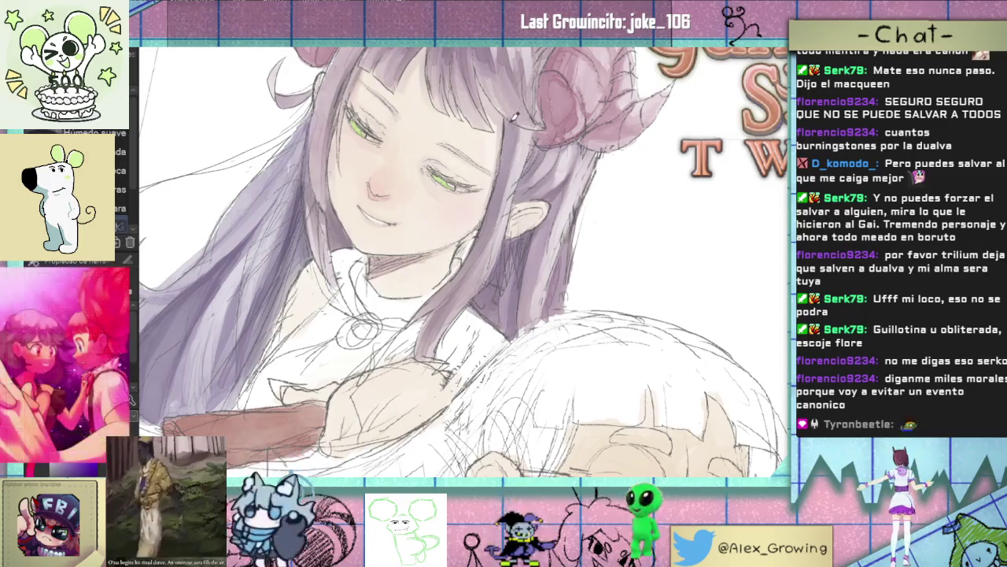
pyautogui.moveTo(510, 145); pyautogui.dragTo(521, 160)
pyautogui.scroll(-1, 520, 162)
pyautogui.scroll(2, 528, 181)
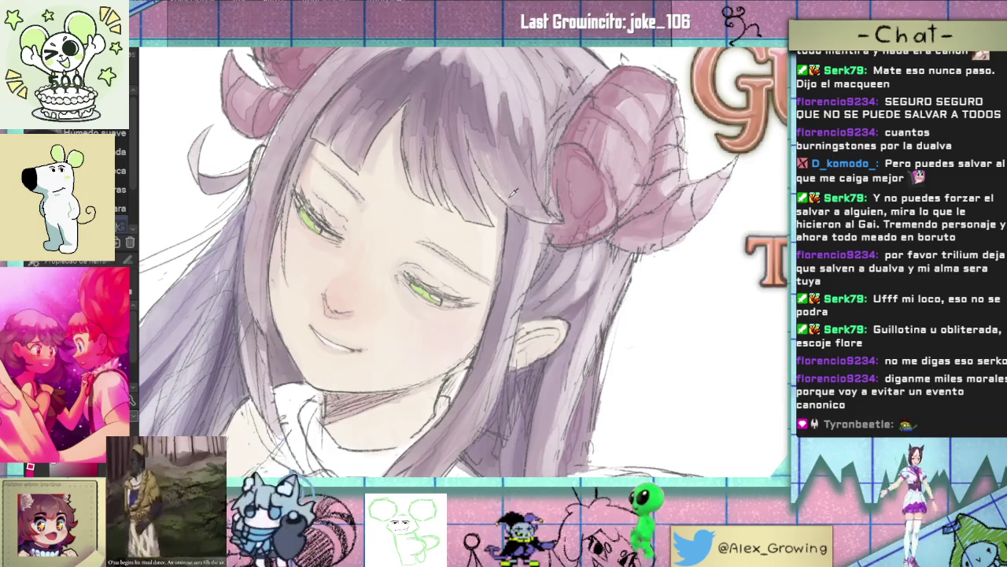
pyautogui.moveTo(555, 208); pyautogui.dragTo(564, 295)
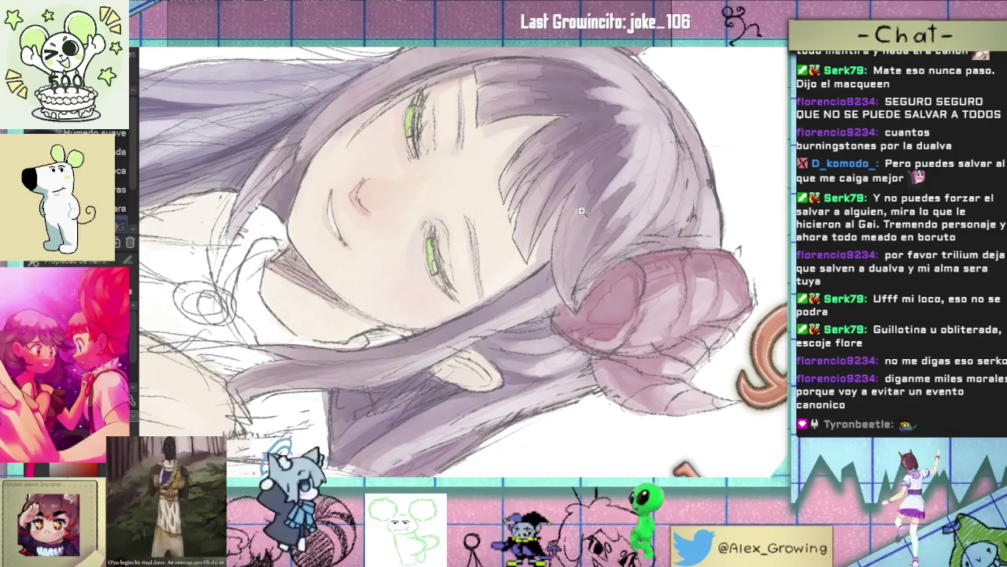
# Step: Rotate the view back nearly upright and zoom out until the whole cover and title fit
pyautogui.moveTo(582, 210); pyautogui.dragTo(552, 250)
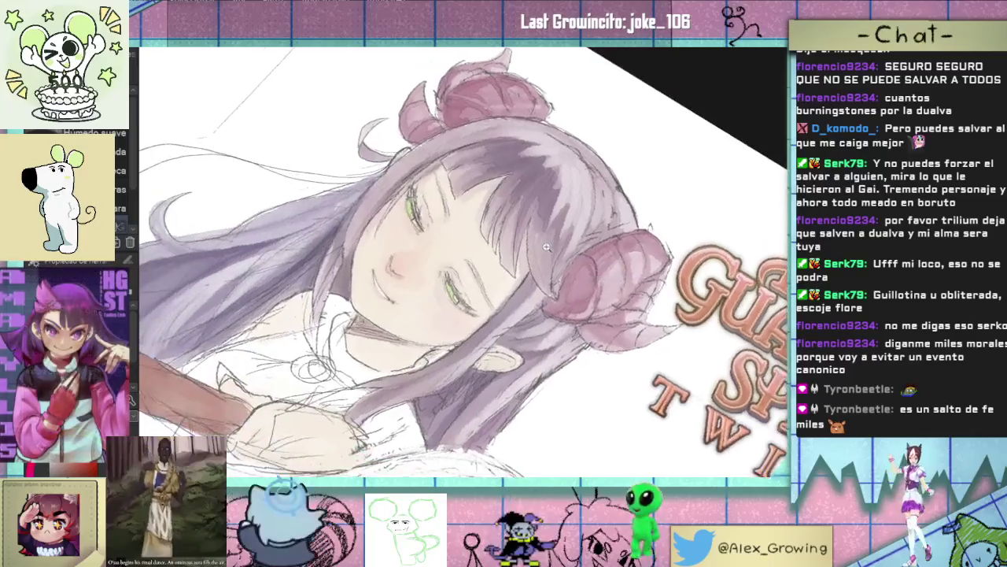
pyautogui.scroll(2, 552, 250)
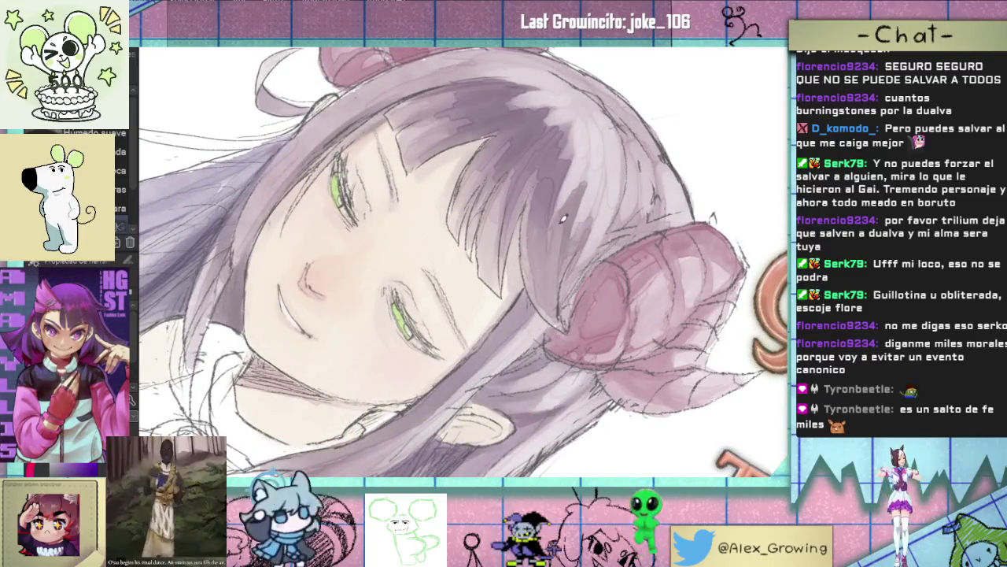
pyautogui.scroll(-3, 583, 204)
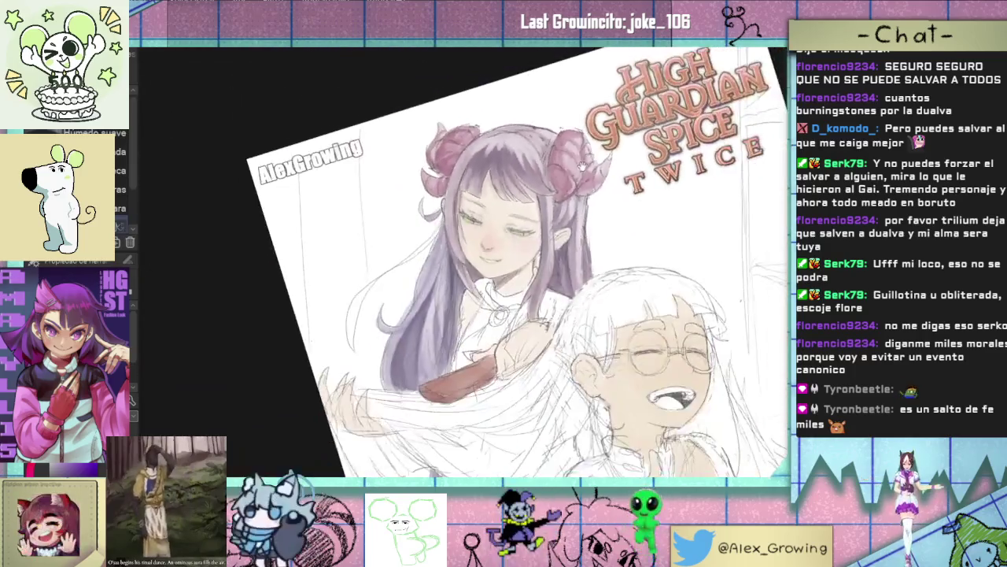
pyautogui.moveTo(596, 163); pyautogui.dragTo(579, 289)
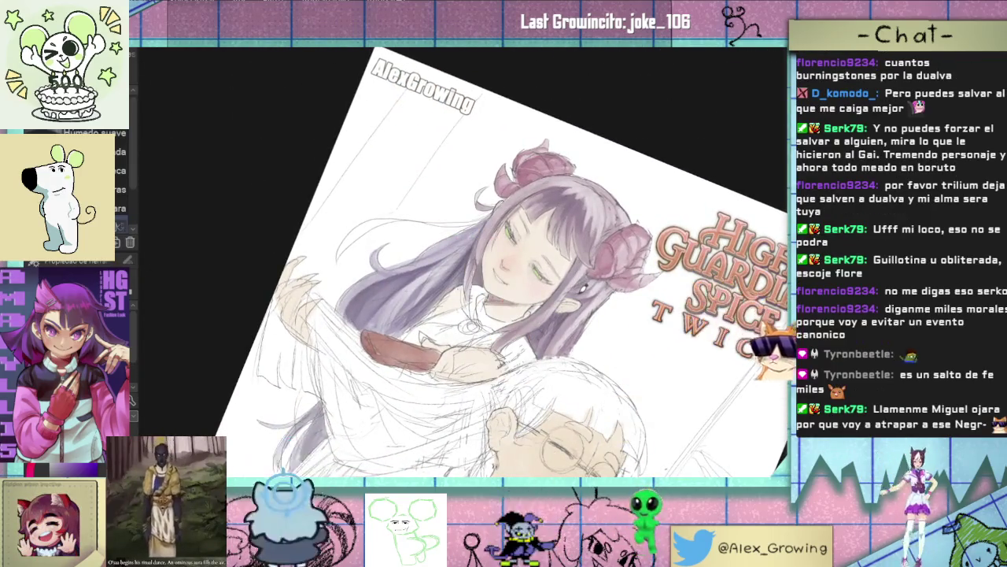
pyautogui.moveTo(584, 291); pyautogui.dragTo(629, 209)
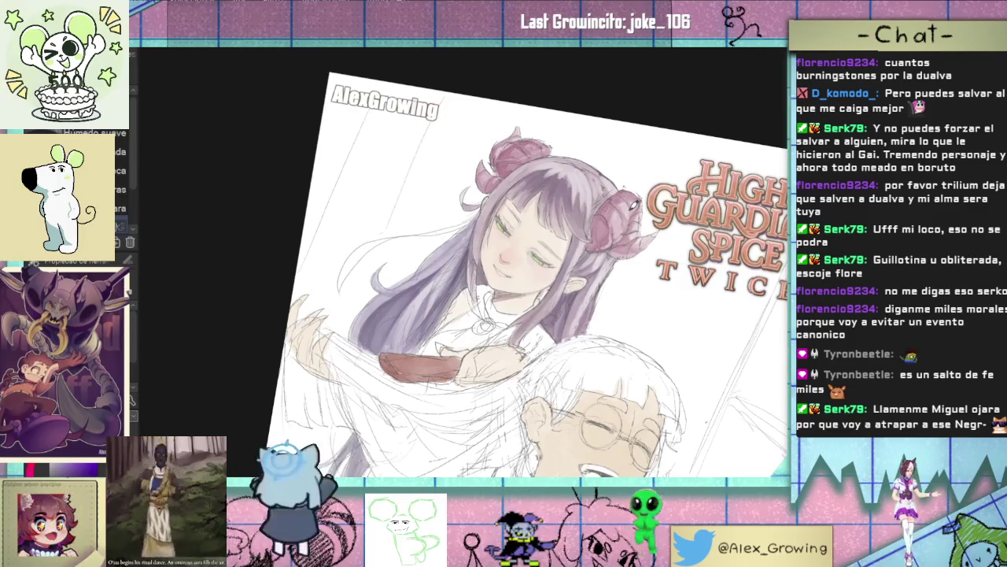
pyautogui.moveTo(665, 309); pyautogui.dragTo(621, 157)
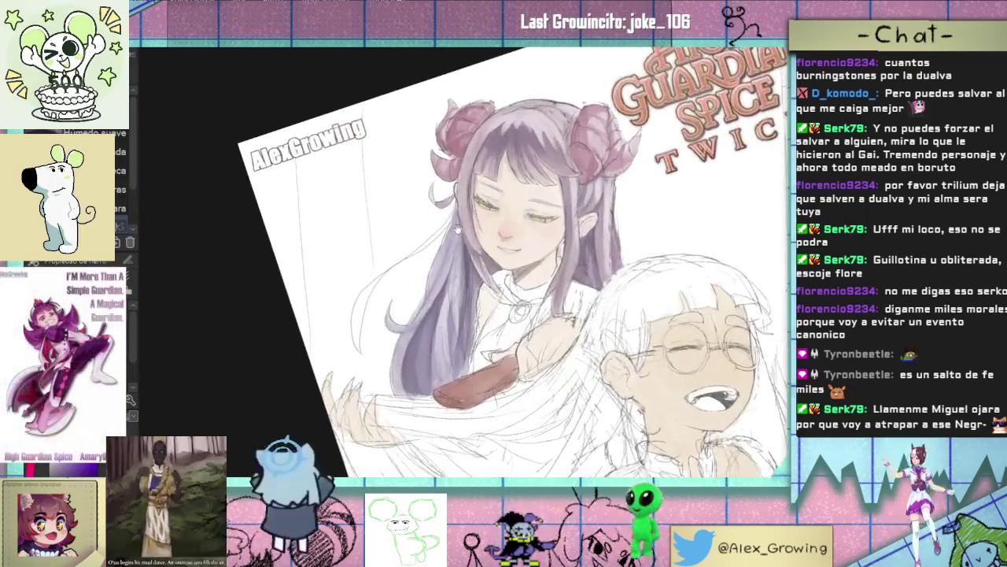
pyautogui.scroll(3, 622, 156)
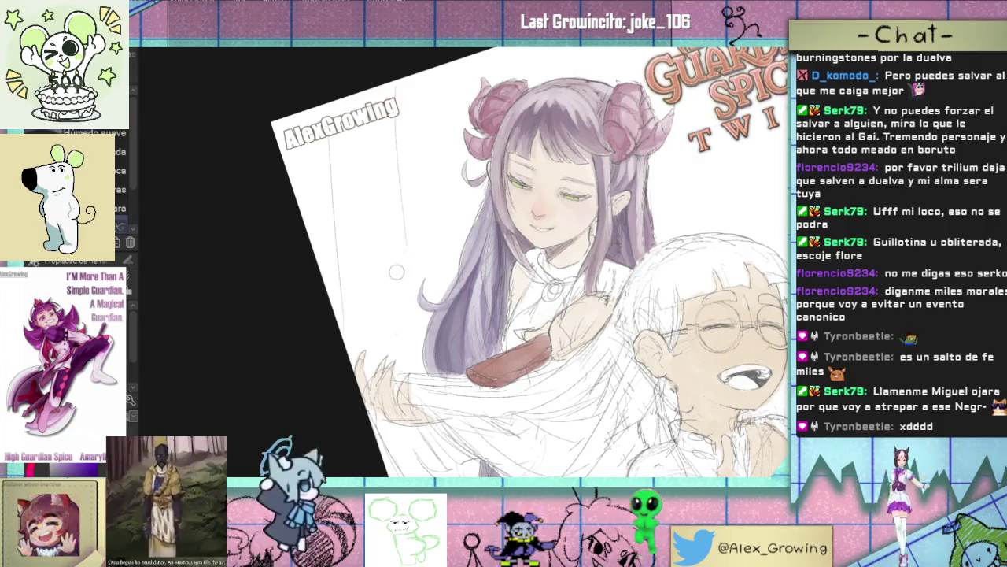
pyautogui.scroll(-2, 451, 265)
pyautogui.moveTo(451, 266); pyautogui.dragTo(520, 178)
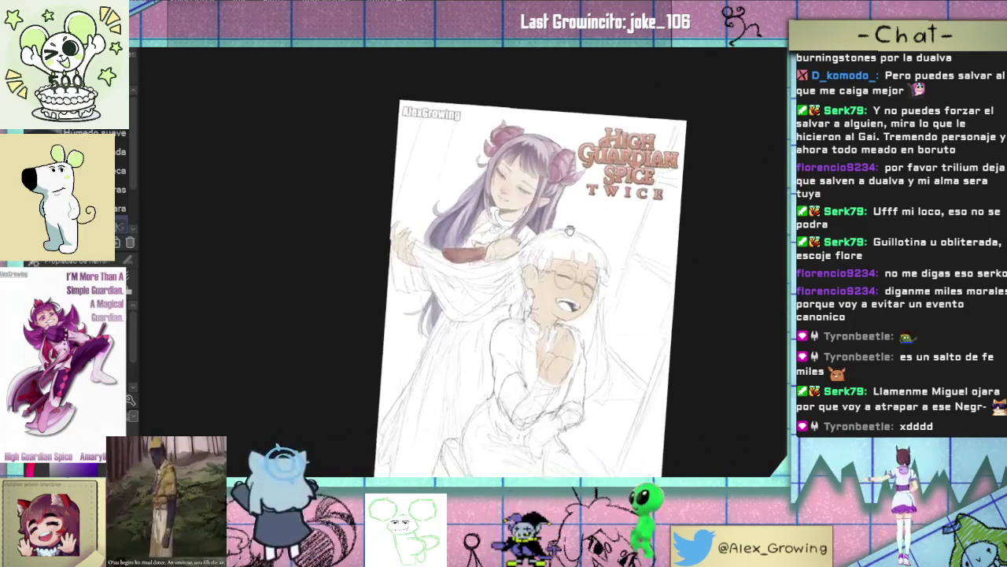
# Step: Wash tan watercolour over the little duck head beside the white-haired girl's shoulder
pyautogui.scroll(3, 518, 178)
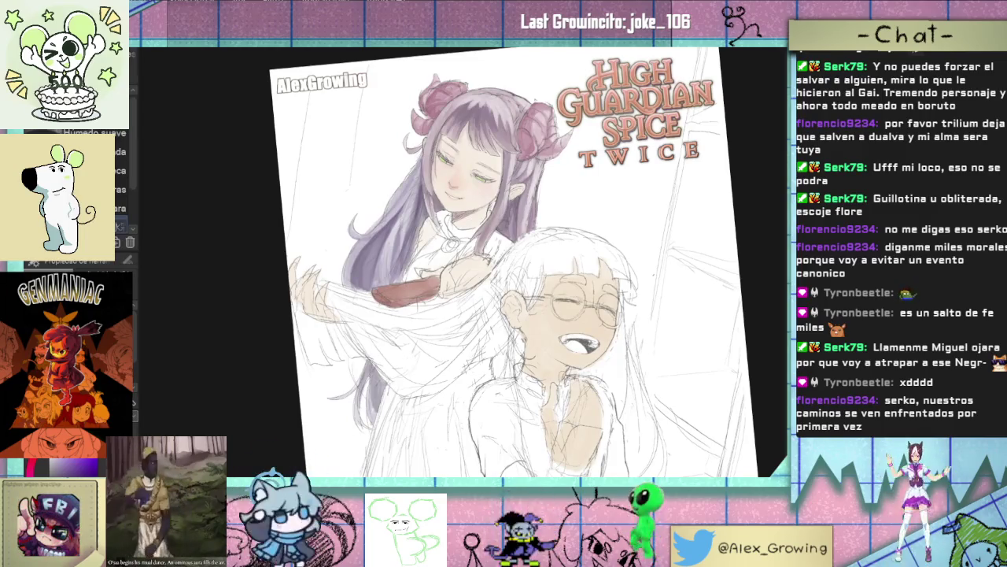
pyautogui.scroll(3, 595, 288)
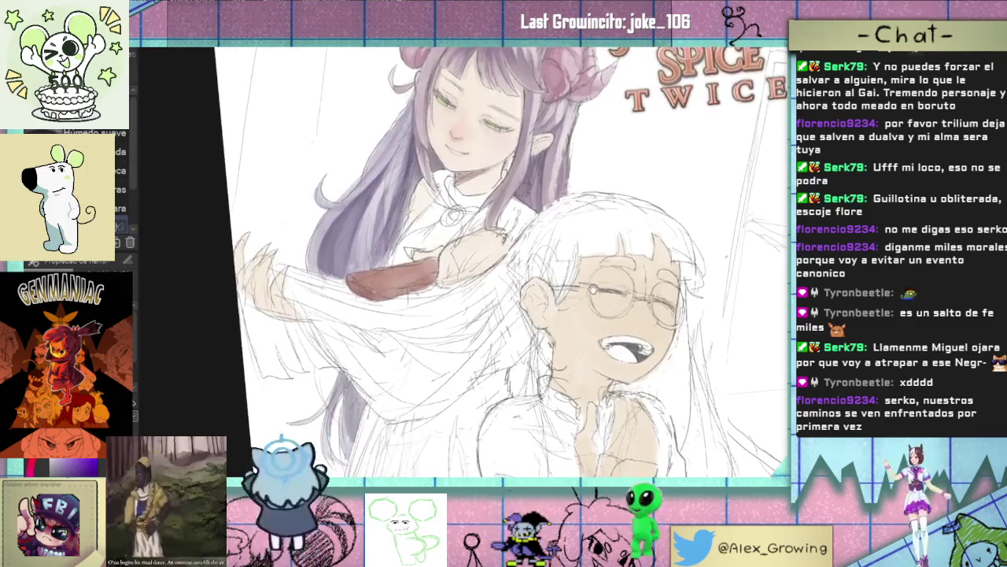
pyautogui.scroll(2, 594, 288)
pyautogui.scroll(2, 521, 339)
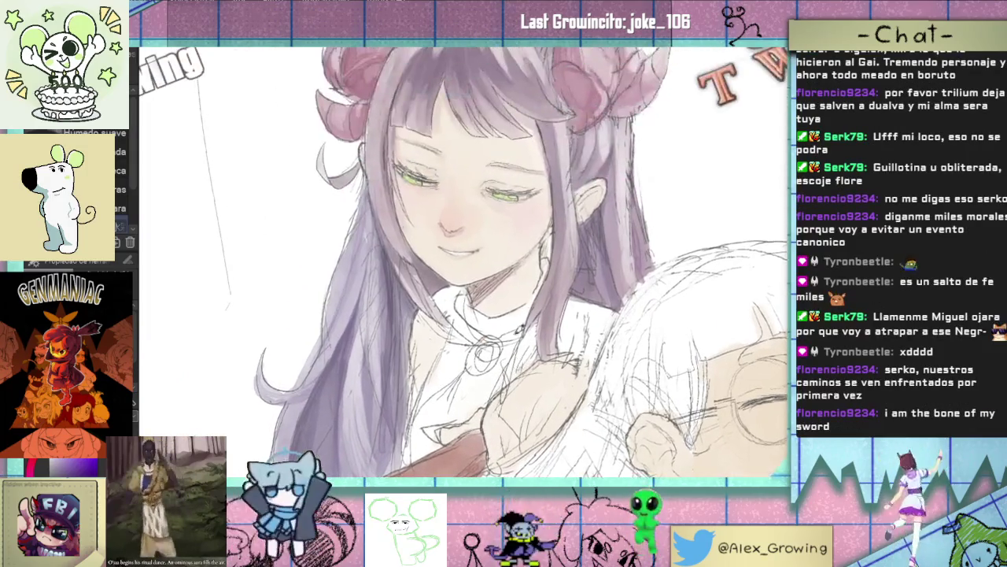
pyautogui.scroll(-1, 459, 216)
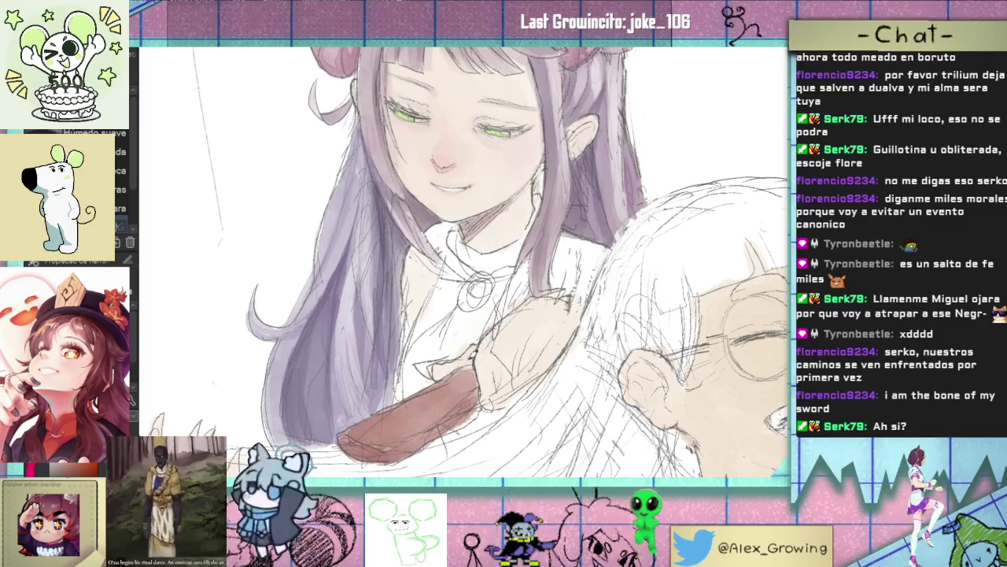
pyautogui.moveTo(465, 259); pyautogui.dragTo(502, 214)
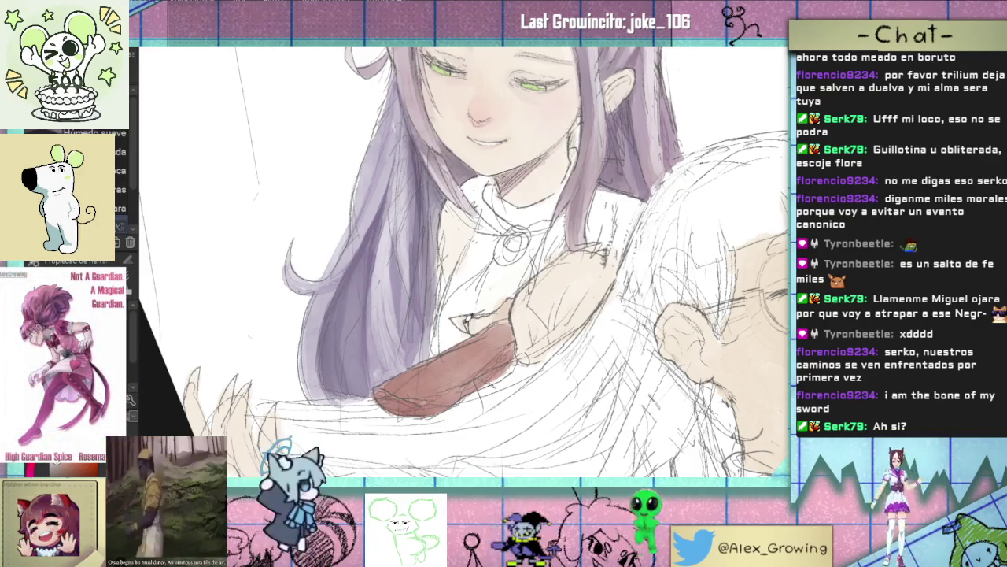
pyautogui.scroll(-5, 488, 319)
pyautogui.scroll(5, 512, 331)
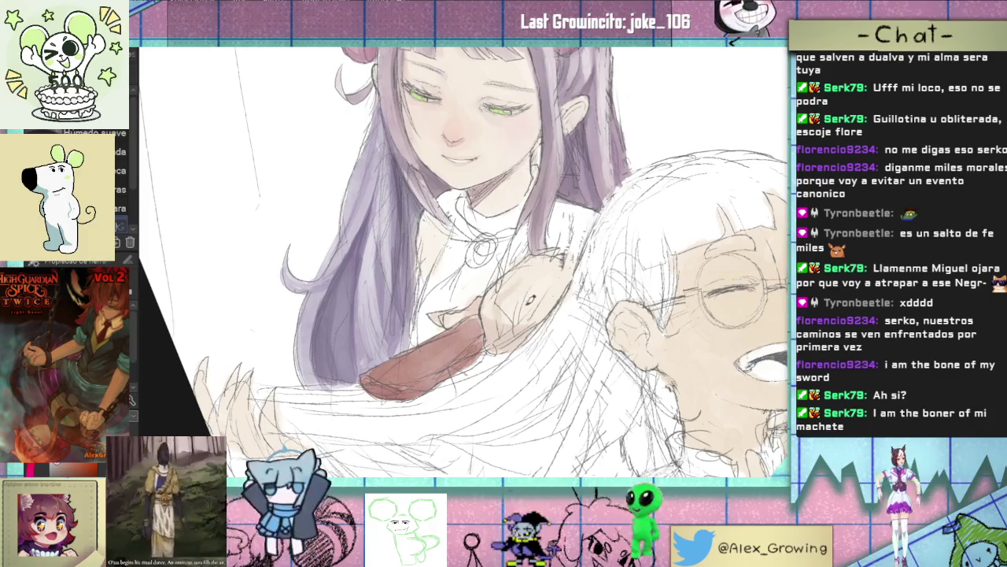
pyautogui.moveTo(528, 284); pyautogui.dragTo(516, 295)
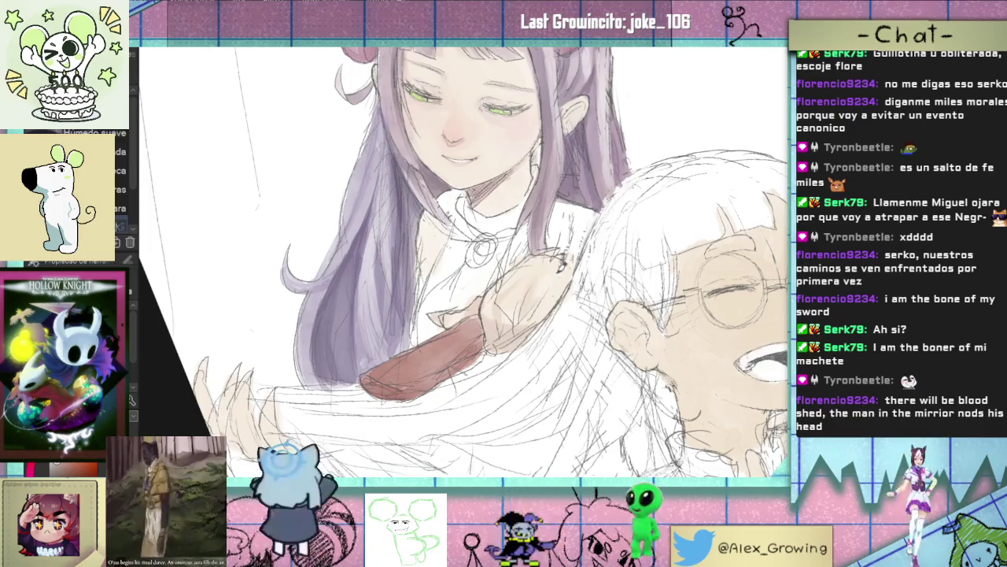
pyautogui.scroll(-2, 546, 284)
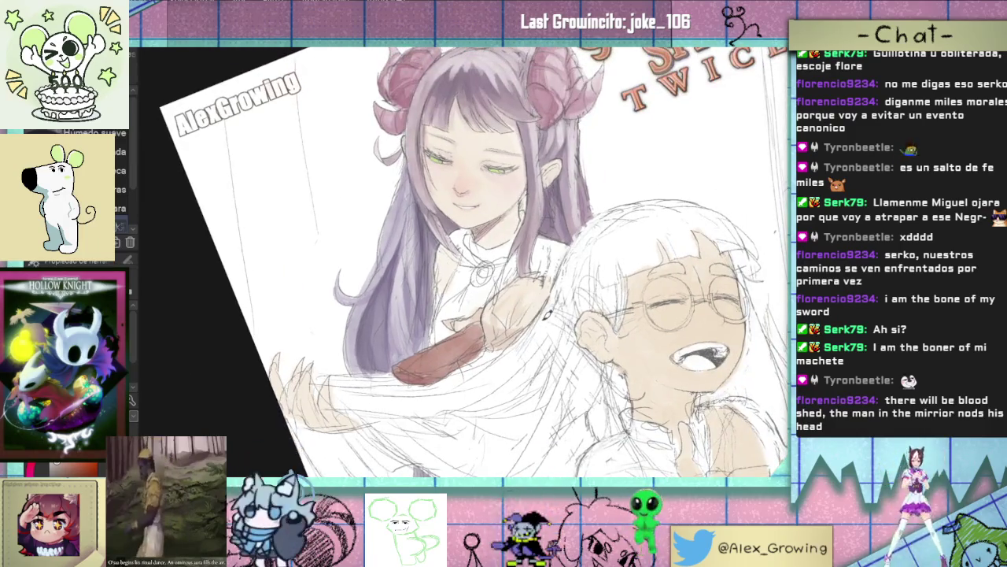
pyautogui.scroll(3, 354, 377)
# Step: Lay beige watercolour shading over the clawed hand, undoing one stray stroke
pyautogui.moveTo(464, 411); pyautogui.dragTo(432, 442)
pyautogui.moveTo(421, 400)
pyautogui.mouseDown()
pyautogui.moveTo(479, 448)
pyautogui.moveTo(507, 440)
pyautogui.mouseUp()
pyautogui.hotkey('ctrl', 'z')
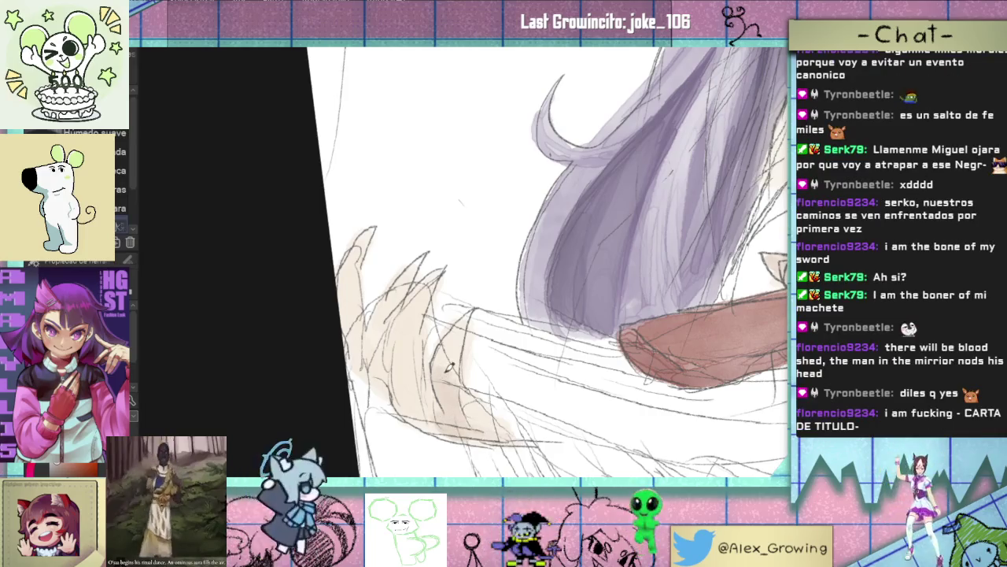
pyautogui.moveTo(436, 431)
pyautogui.mouseDown()
pyautogui.moveTo(403, 345)
pyautogui.moveTo(409, 413)
pyautogui.moveTo(457, 430)
pyautogui.mouseUp()
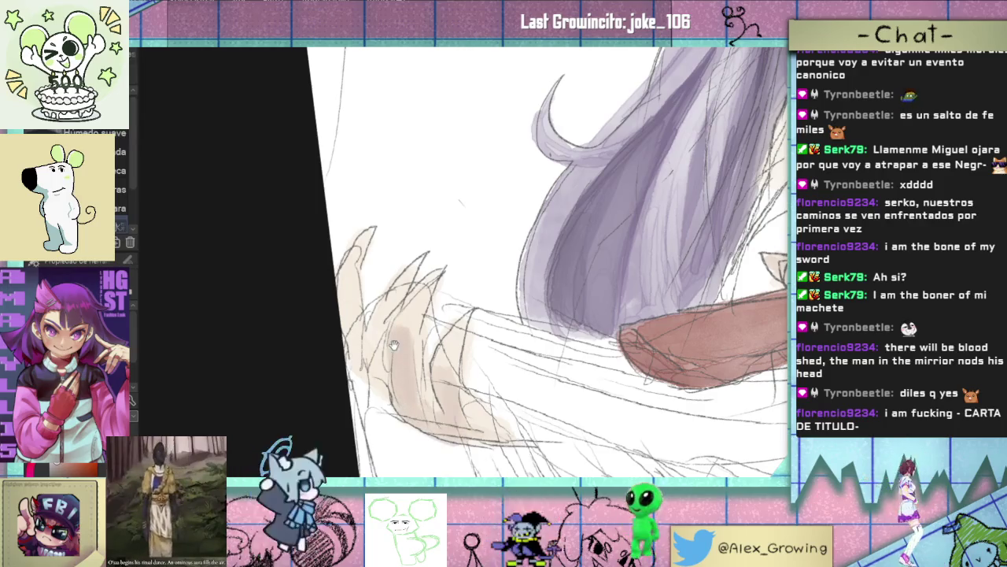
pyautogui.moveTo(394, 345); pyautogui.dragTo(411, 380)
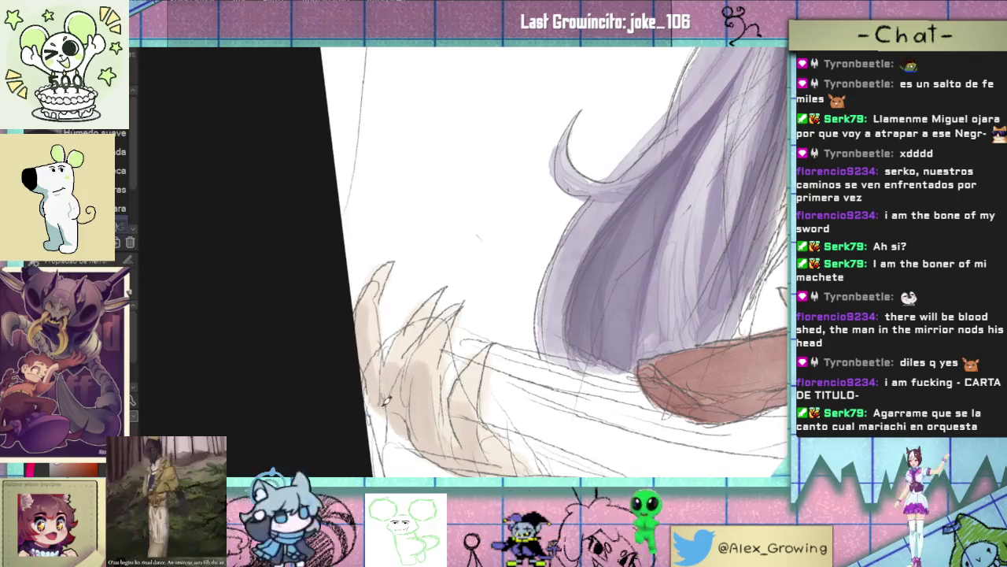
pyautogui.moveTo(377, 383); pyautogui.dragTo(447, 419)
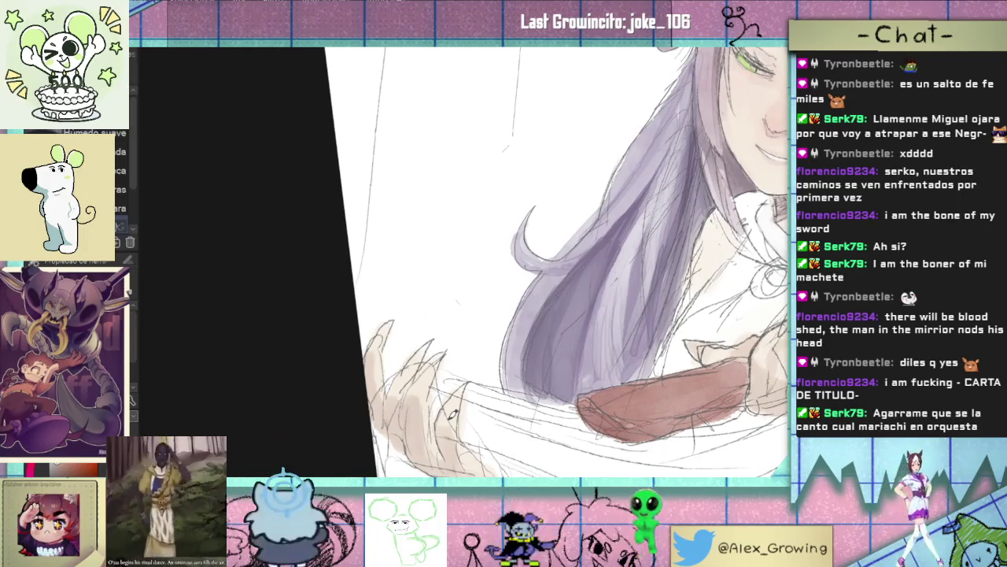
pyautogui.moveTo(446, 419); pyautogui.dragTo(520, 255)
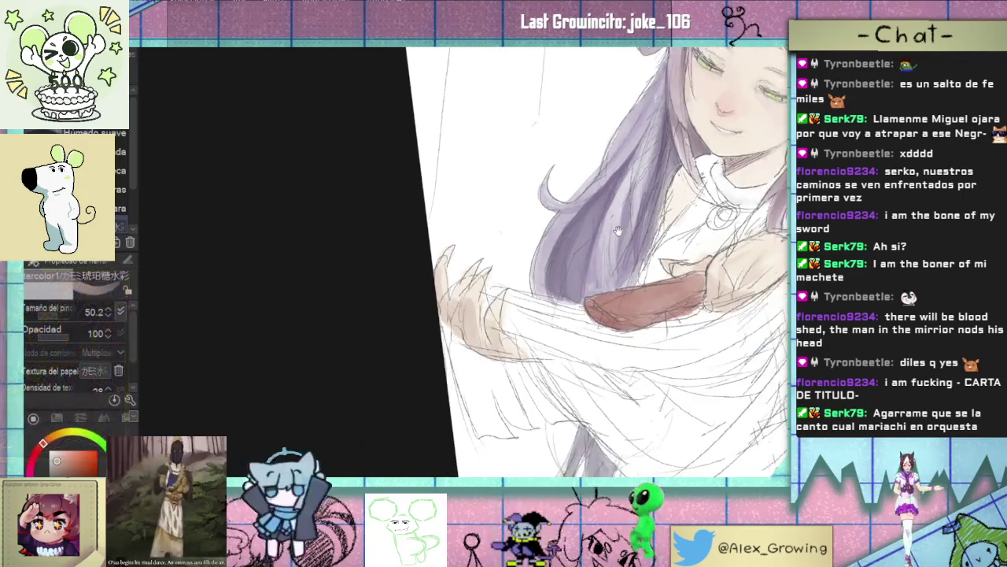
# Step: Darken the brown watercolour shading on the hand and along a claw
pyautogui.click(520, 255)
pyautogui.click(508, 276)
pyautogui.click(492, 303)
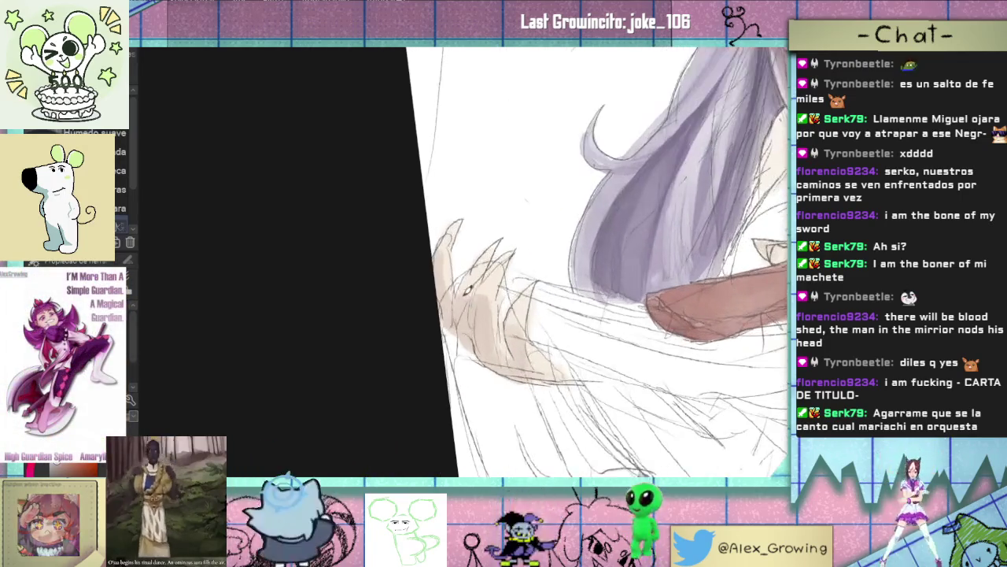
pyautogui.keyDown('alt'); pyautogui.click(489, 312); pyautogui.keyUp('alt')
pyautogui.moveTo(488, 312)
pyautogui.mouseDown()
pyautogui.moveTo(557, 402)
pyautogui.moveTo(543, 260)
pyautogui.moveTo(573, 219)
pyautogui.mouseUp()
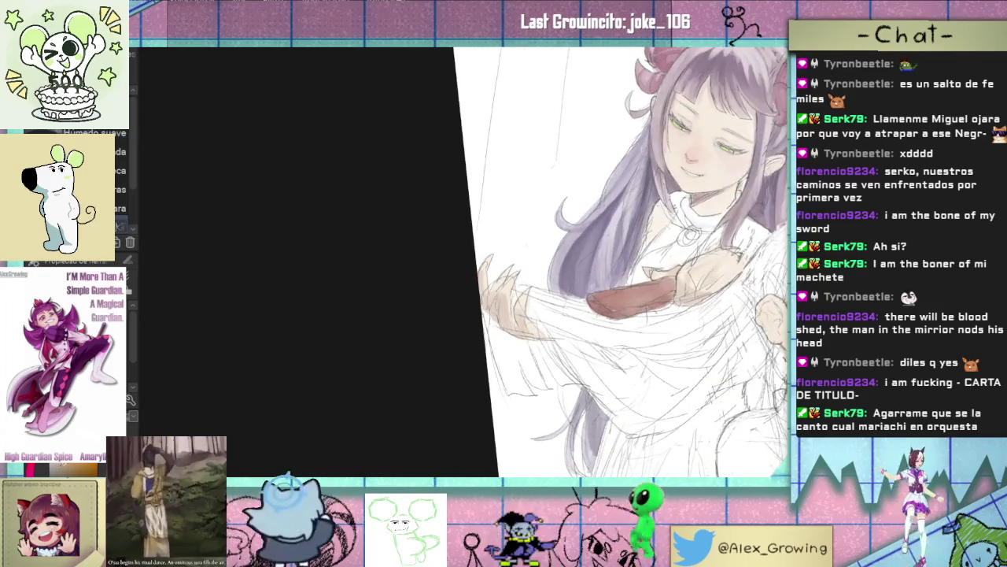
pyautogui.click(504, 271)
pyautogui.click(513, 282)
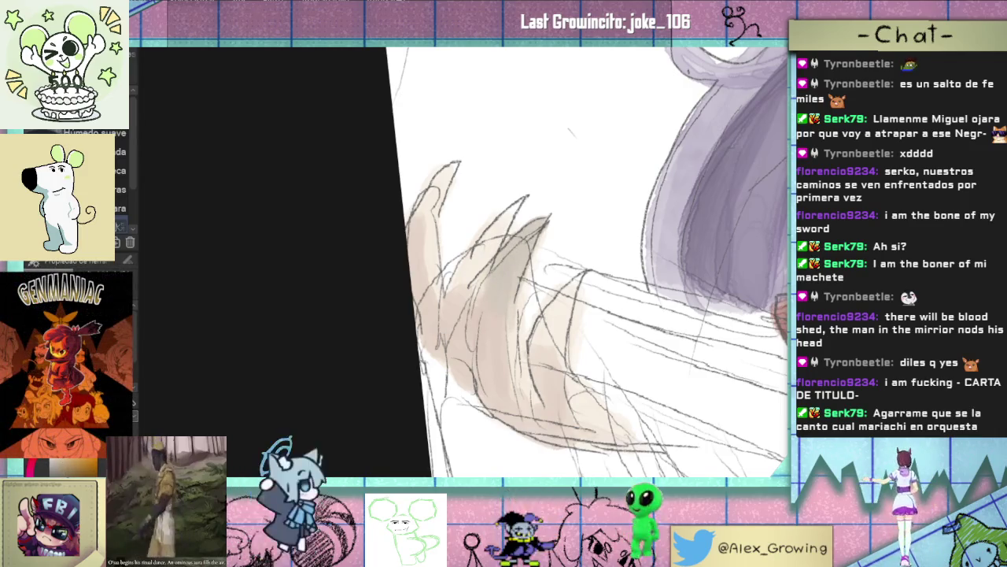
pyautogui.moveTo(504, 258); pyautogui.dragTo(496, 262)
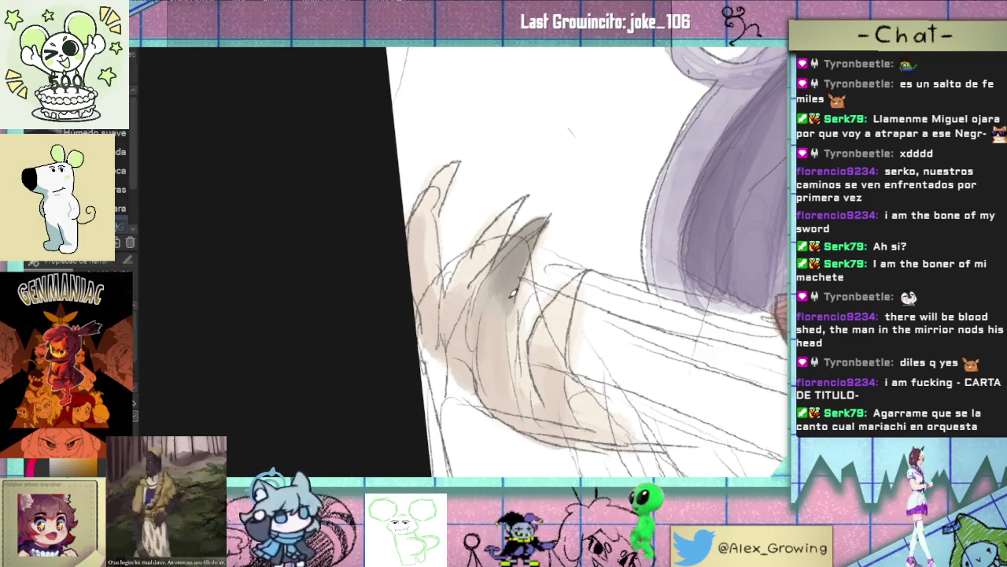
pyautogui.moveTo(492, 291); pyautogui.dragTo(506, 254)
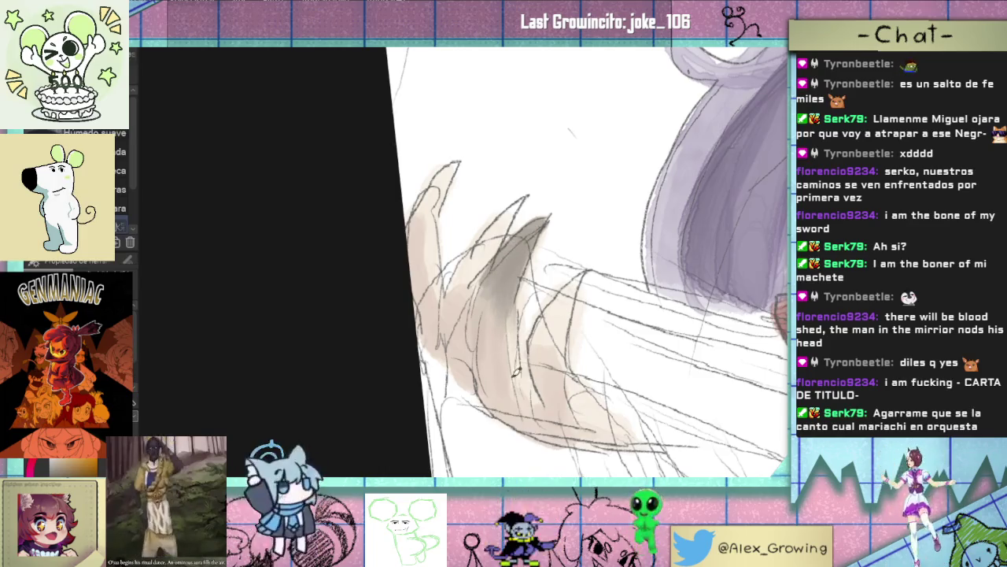
pyautogui.moveTo(549, 326)
pyautogui.mouseDown()
pyautogui.moveTo(586, 271)
pyautogui.moveTo(547, 346)
pyautogui.mouseUp()
# Step: Add dark pencil hatching and faint darker marks across the clawed fingers
pyautogui.moveTo(559, 295); pyautogui.dragTo(539, 362)
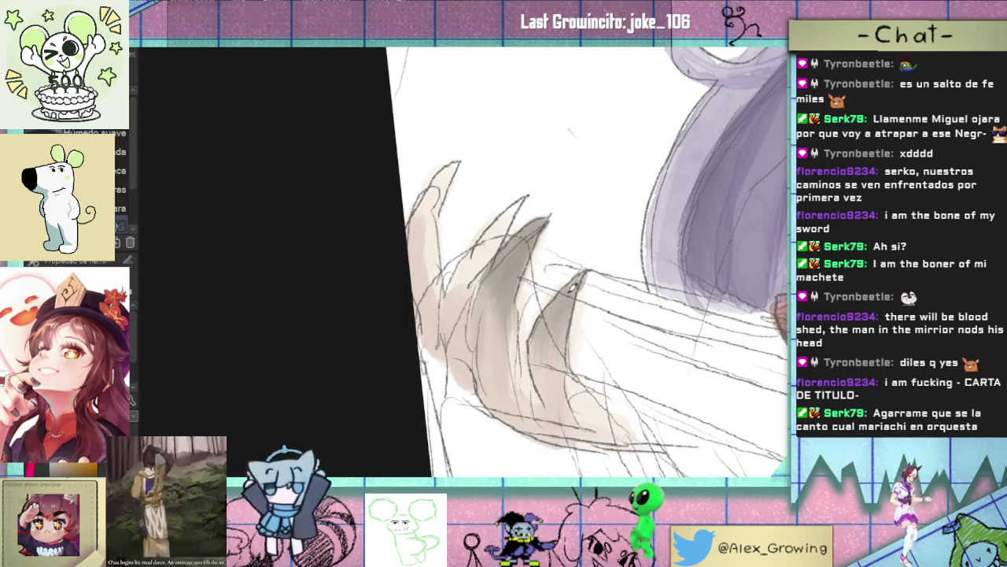
pyautogui.moveTo(568, 352); pyautogui.dragTo(604, 407)
pyautogui.moveTo(551, 298); pyautogui.dragTo(498, 367)
pyautogui.moveTo(528, 333); pyautogui.dragTo(496, 376)
pyautogui.moveTo(555, 291); pyautogui.dragTo(496, 410)
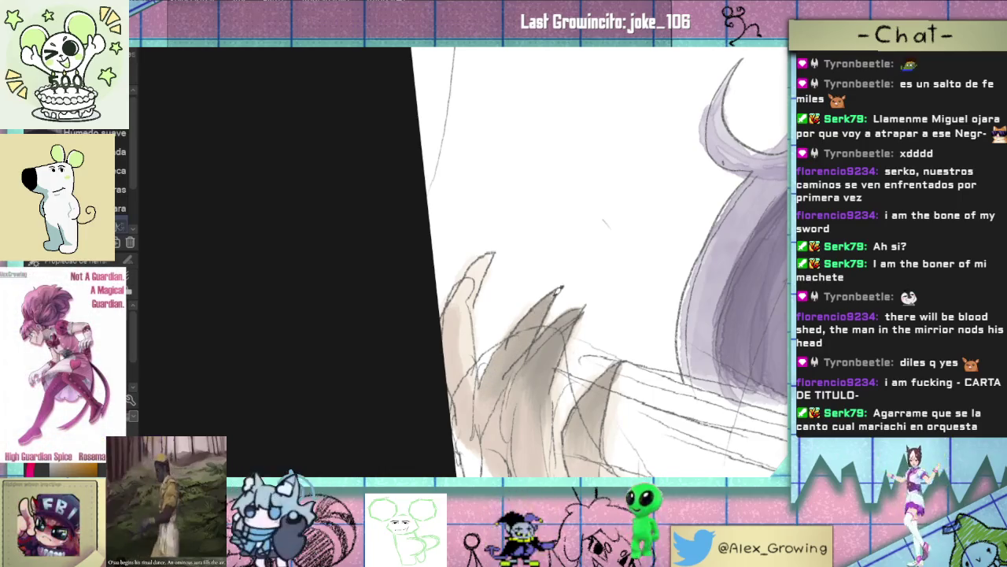
pyautogui.moveTo(460, 305); pyautogui.dragTo(496, 253)
pyautogui.moveTo(469, 318); pyautogui.dragTo(478, 266)
pyautogui.scroll(-5, 512, 256)
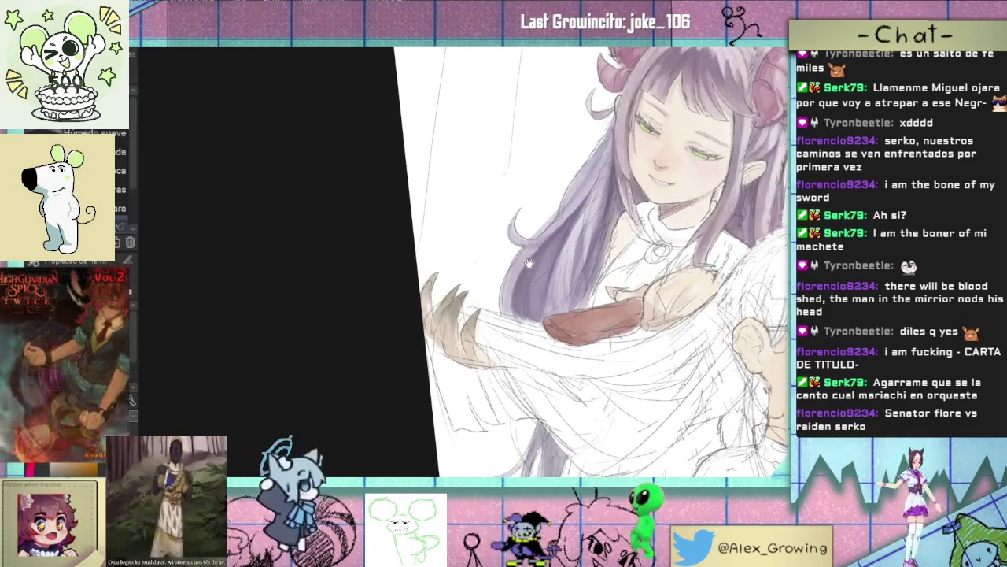
pyautogui.scroll(1, 457, 285)
pyautogui.scroll(1, 457, 285)
pyautogui.scroll(1, 457, 285)
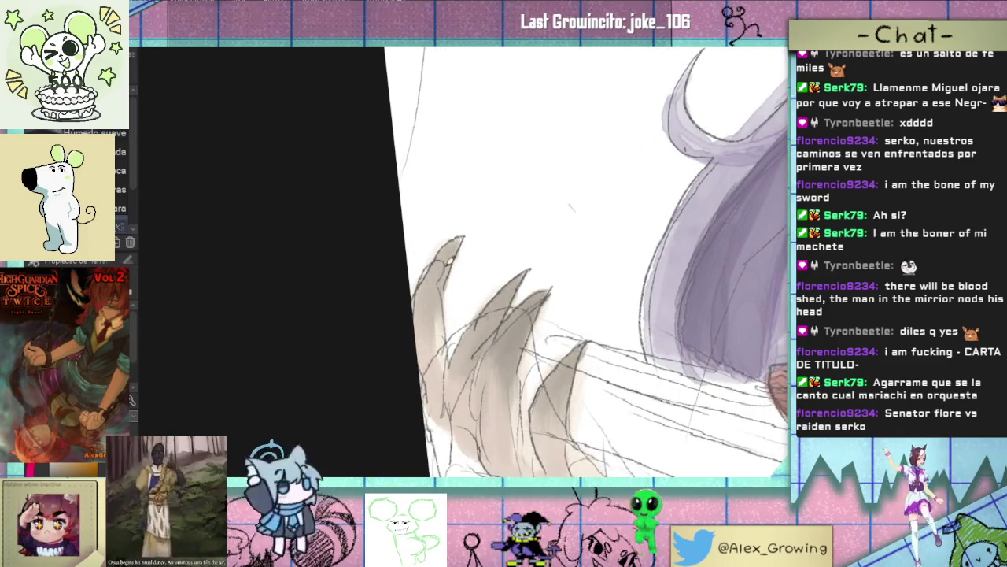
pyautogui.scroll(-4, 463, 240)
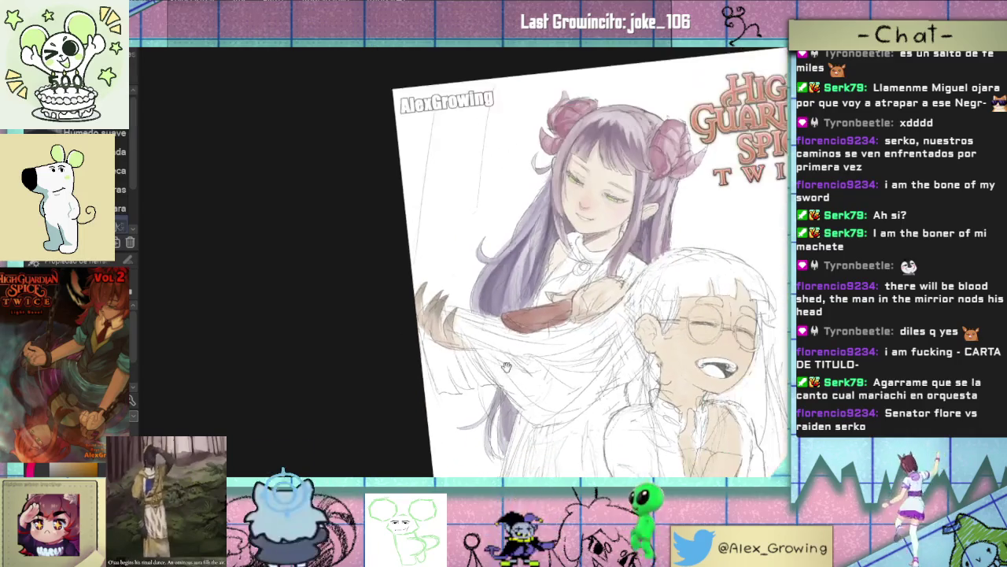
pyautogui.scroll(4, 473, 296)
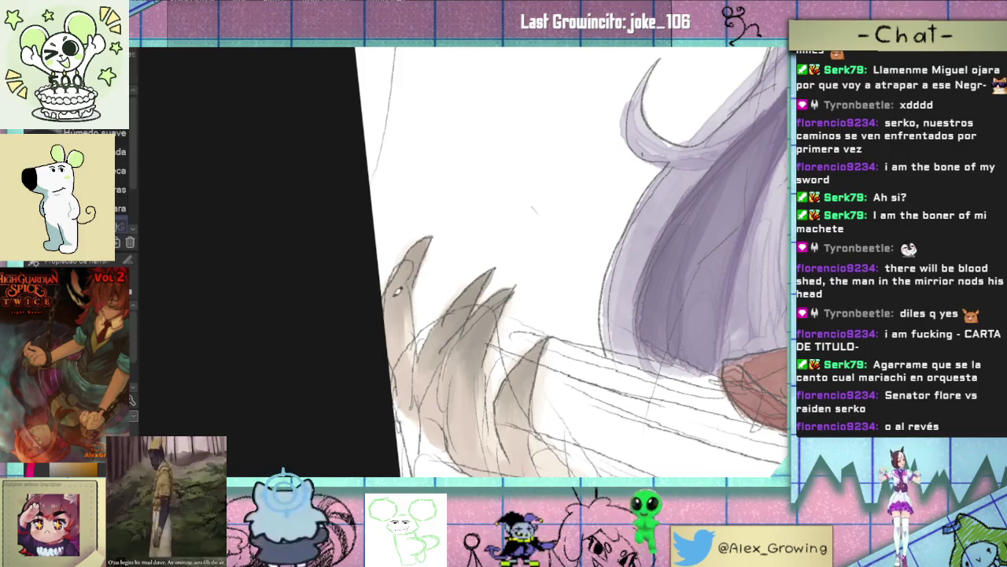
pyautogui.scroll(-2, 403, 279)
pyautogui.scroll(-1, 354, 314)
pyautogui.scroll(-1, 354, 315)
pyautogui.scroll(-2, 353, 314)
pyautogui.scroll(1, 577, 268)
pyautogui.scroll(4, 577, 268)
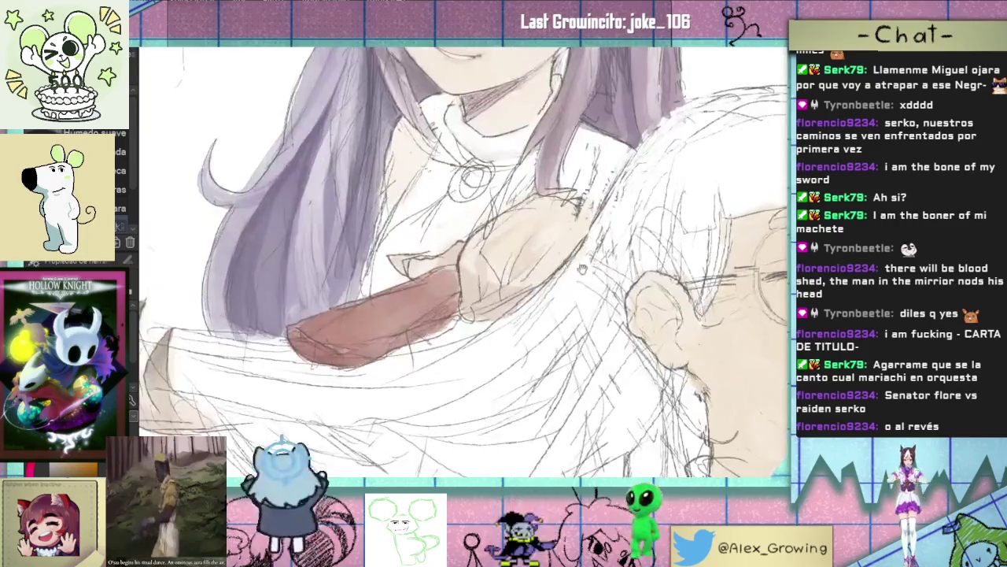
pyautogui.moveTo(577, 268); pyautogui.dragTo(581, 245)
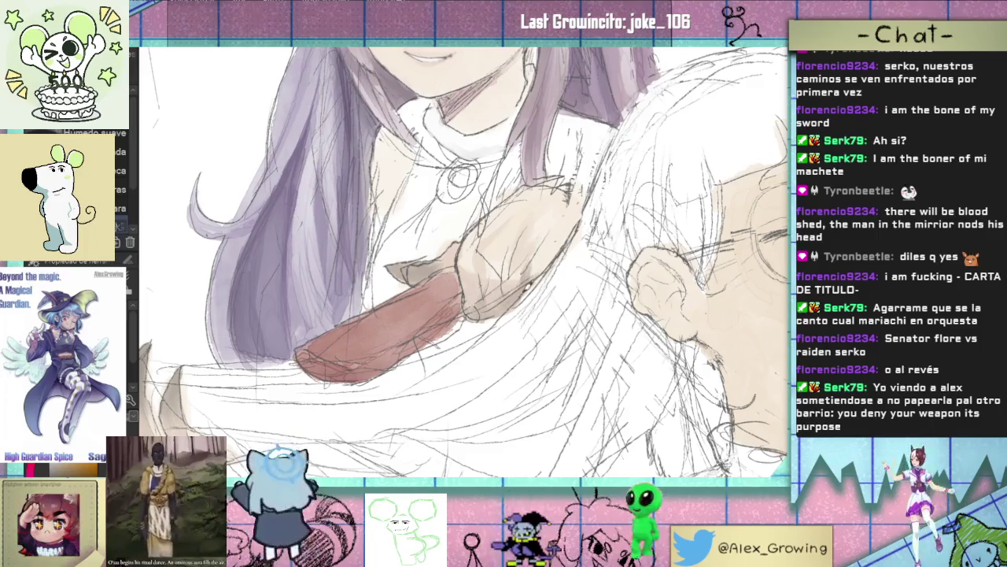
pyautogui.scroll(-5, 513, 297)
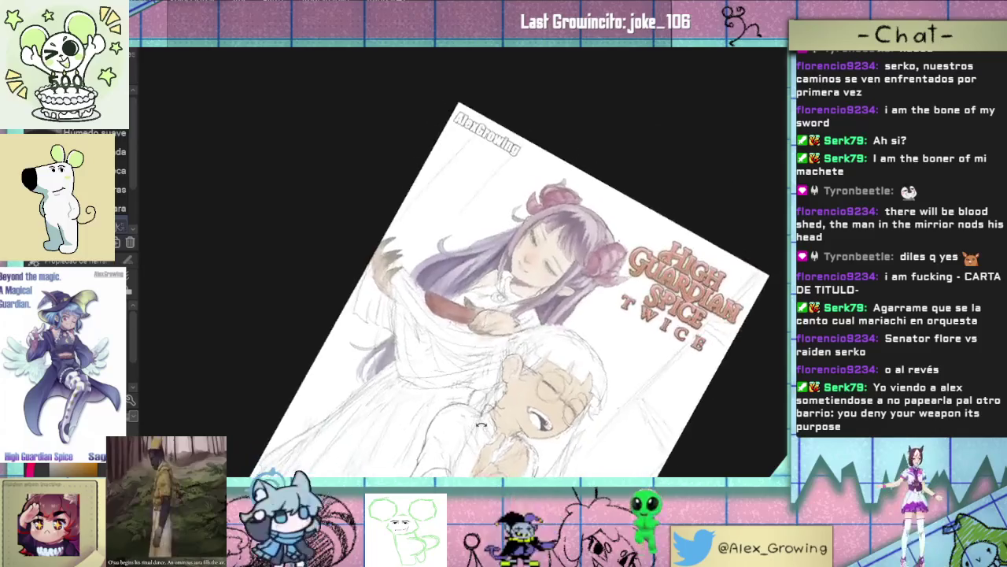
pyautogui.moveTo(513, 297); pyautogui.dragTo(508, 401)
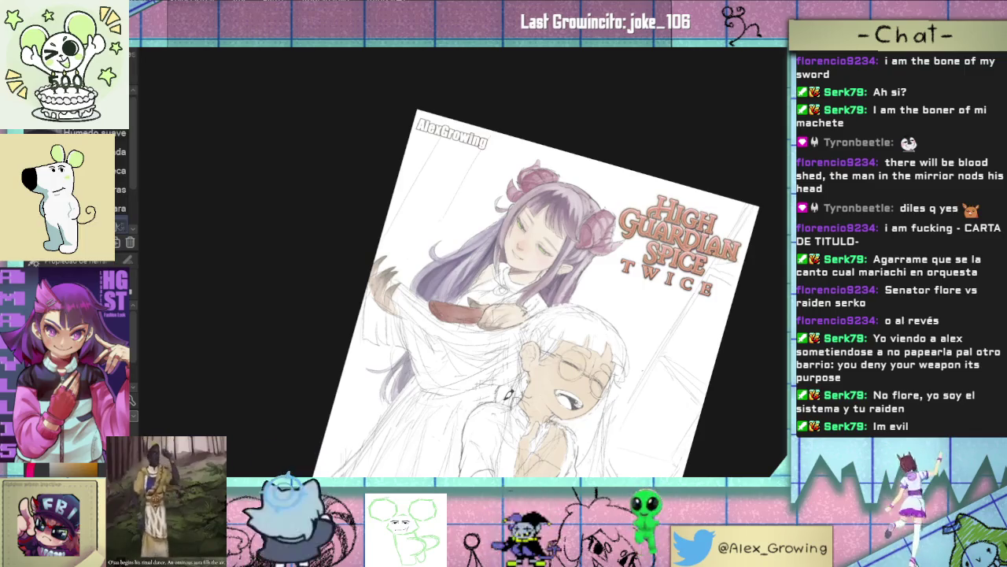
pyautogui.moveTo(510, 393)
pyautogui.mouseDown()
pyautogui.moveTo(554, 315)
pyautogui.moveTo(519, 252)
pyautogui.mouseUp()
pyautogui.scroll(3, 517, 247)
pyautogui.scroll(2, 517, 247)
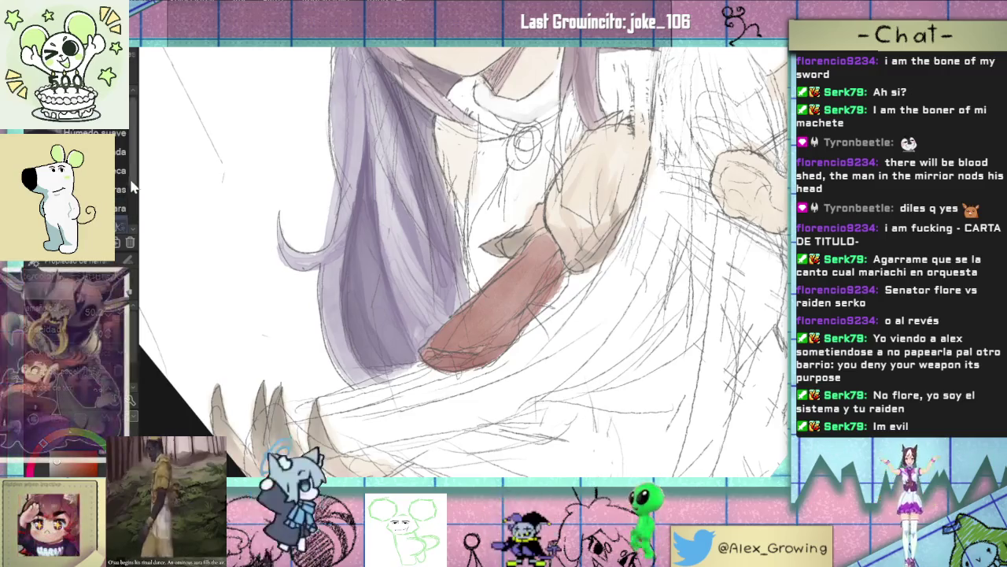
pyautogui.scroll(-1, 132, 186)
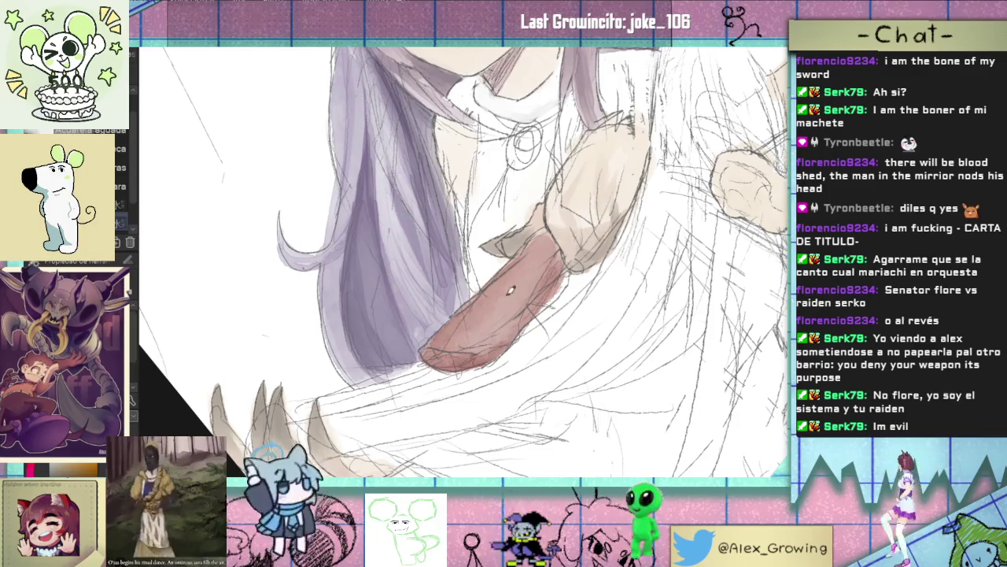
pyautogui.scroll(5, 510, 291)
pyautogui.scroll(-3, 496, 315)
pyautogui.scroll(-2, 486, 342)
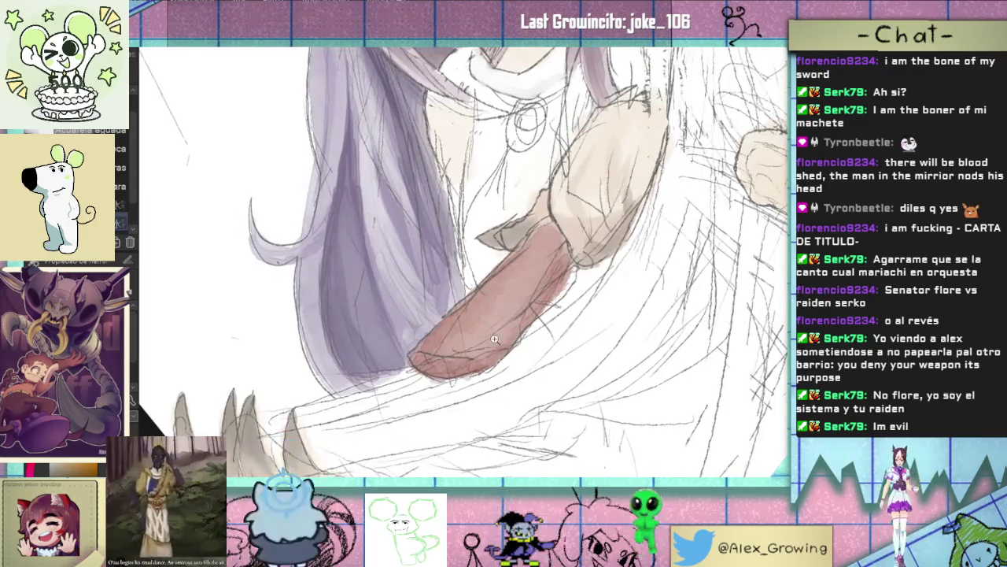
pyautogui.scroll(-5, 486, 342)
pyautogui.scroll(3, 511, 339)
pyautogui.scroll(-2, 524, 337)
pyautogui.scroll(3, 536, 334)
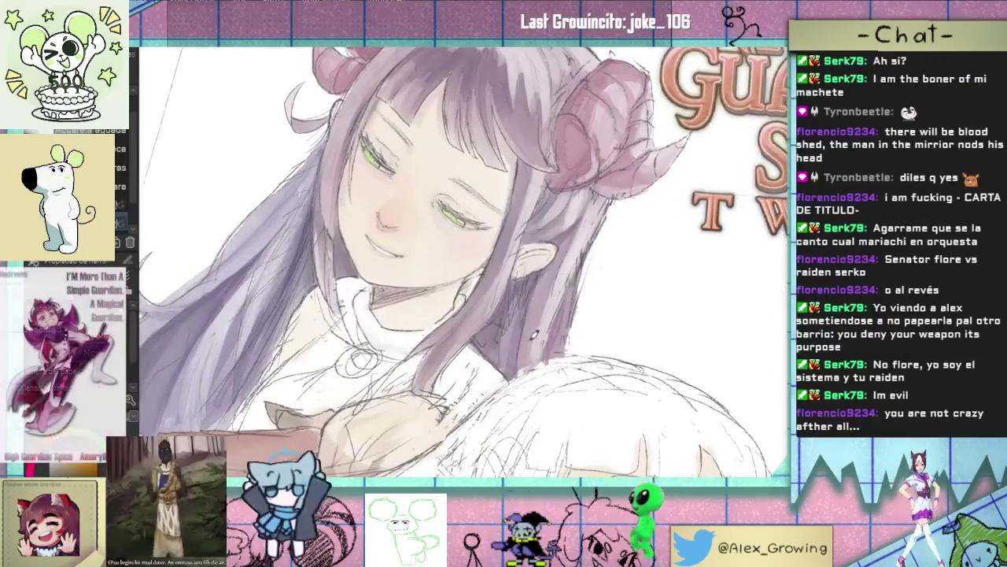
pyautogui.scroll(-2, 503, 342)
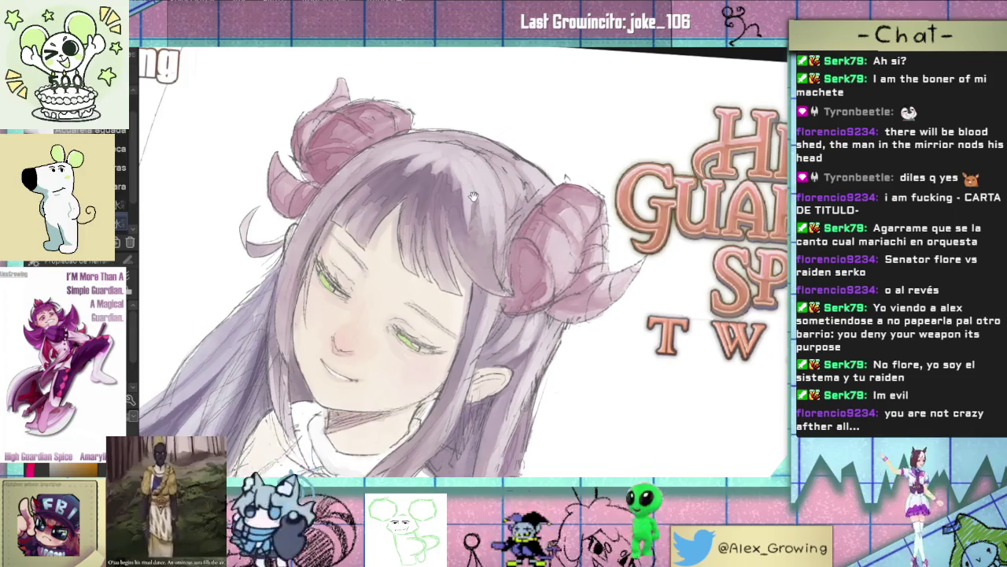
pyautogui.moveTo(472, 192); pyautogui.dragTo(479, 234)
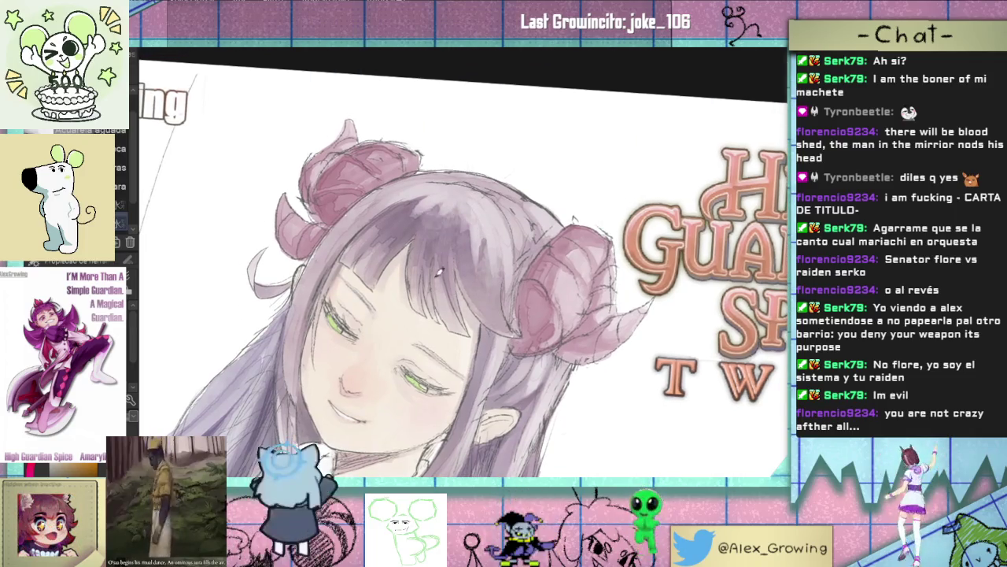
pyautogui.click(422, 277)
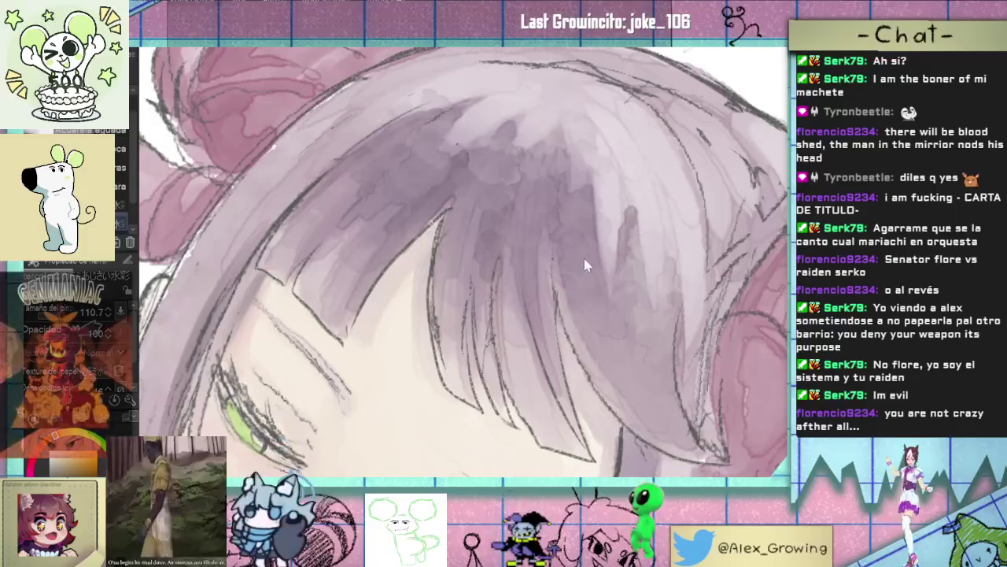
pyautogui.scroll(-5, 579, 254)
pyautogui.scroll(3, 562, 203)
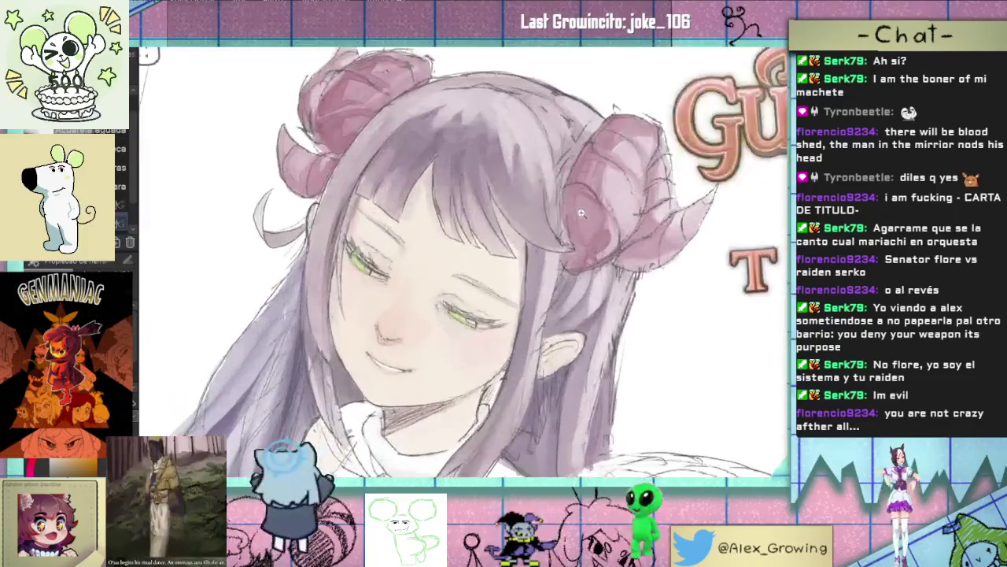
pyautogui.scroll(-1, 562, 203)
pyautogui.scroll(-2, 572, 245)
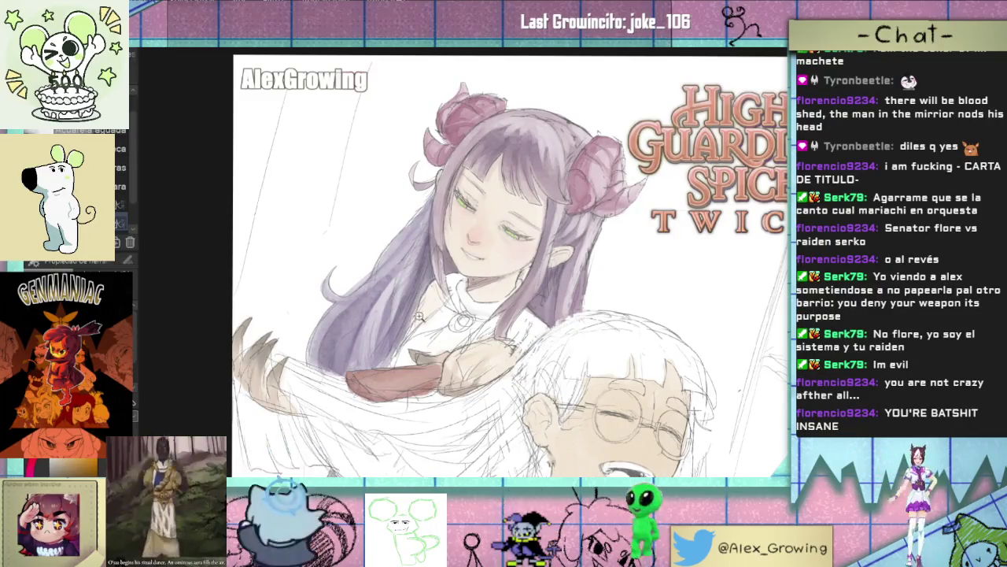
pyautogui.scroll(-3, 417, 319)
pyautogui.scroll(1, 409, 318)
pyautogui.scroll(-1, 401, 318)
pyautogui.scroll(-1, 392, 317)
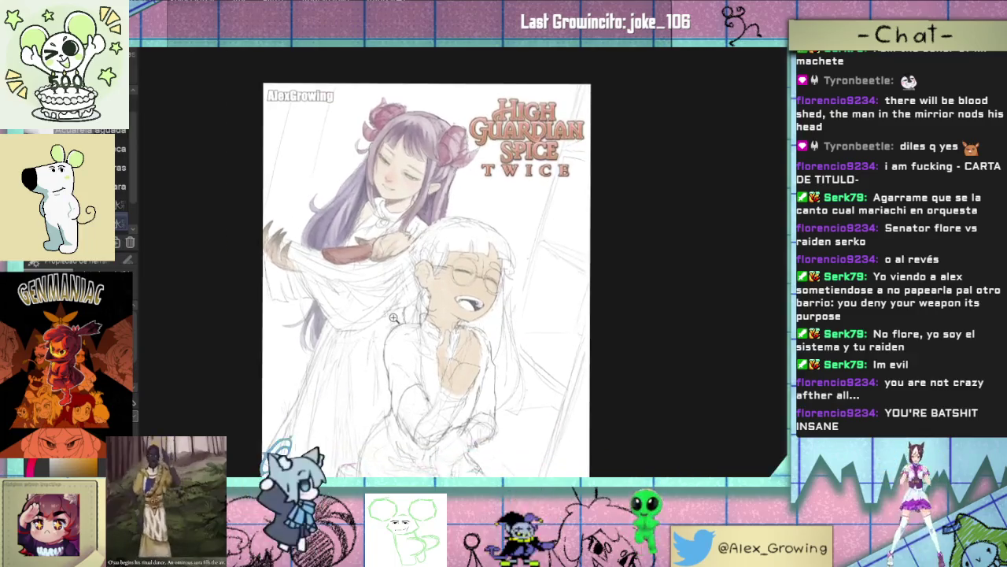
pyautogui.scroll(1, 392, 317)
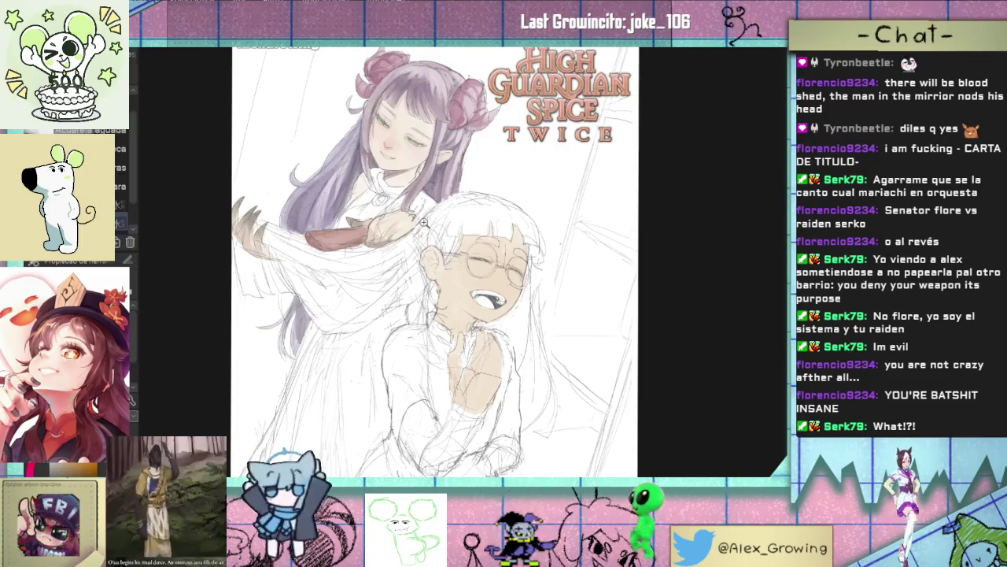
pyautogui.scroll(1, 479, 269)
pyautogui.scroll(1, 455, 272)
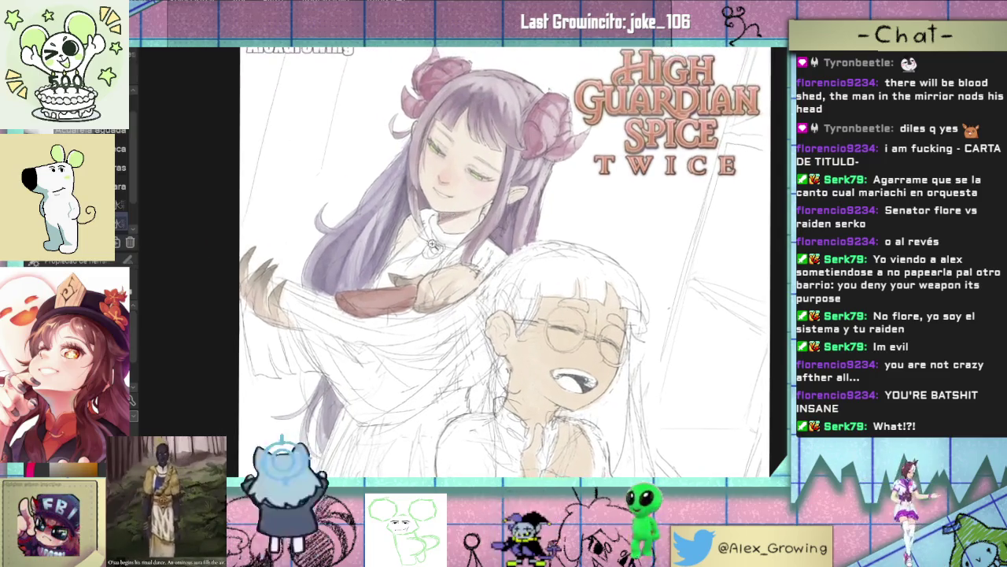
pyautogui.scroll(1, 488, 236)
pyautogui.scroll(1, 520, 204)
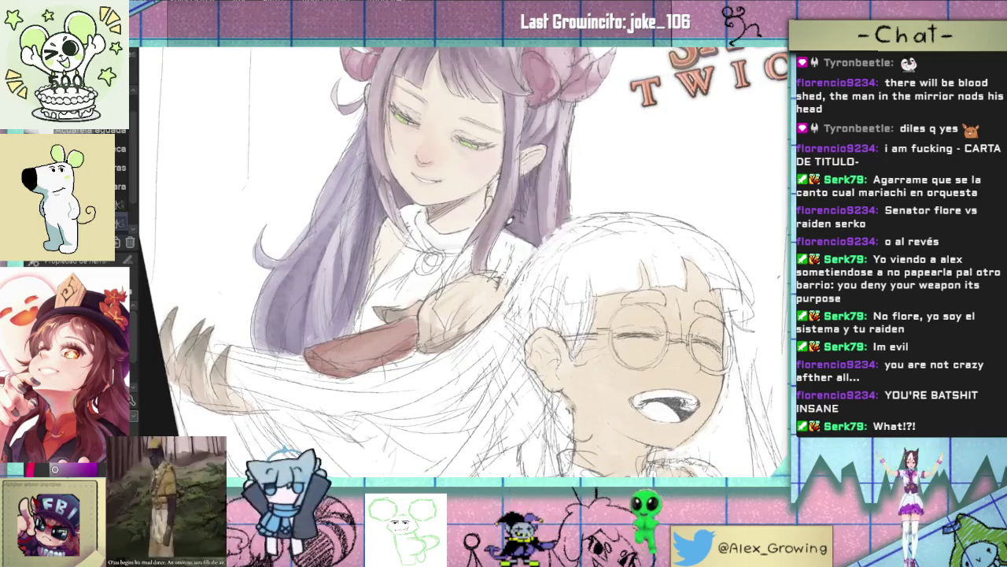
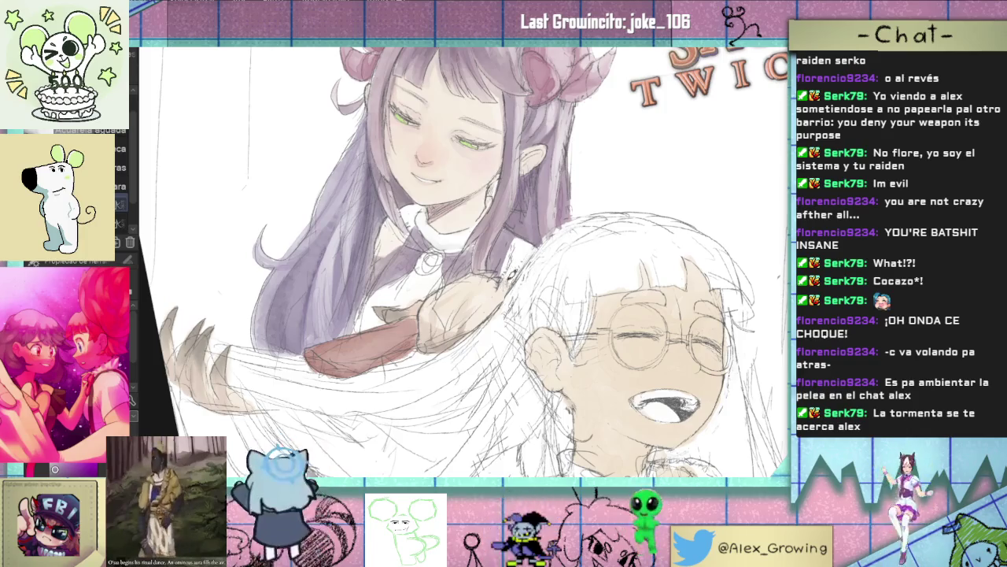
# Step: Check the full composition, then zoom back in toward the purple-haired girl
pyautogui.hotkey('ctrl', '0')
pyautogui.scroll(3, 521, 280)
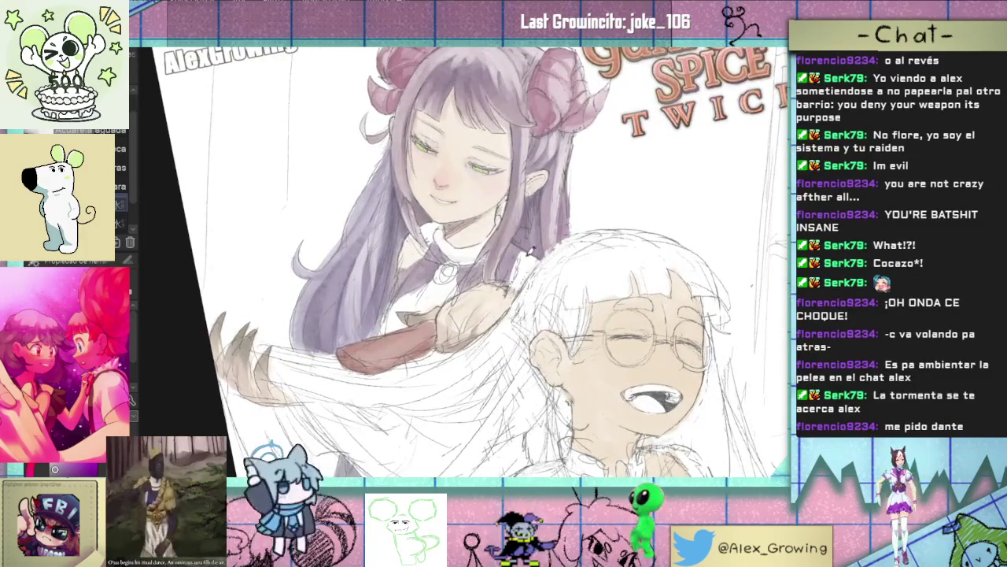
pyautogui.hotkey('ctrl', '0')
pyautogui.scroll(2, 556, 279)
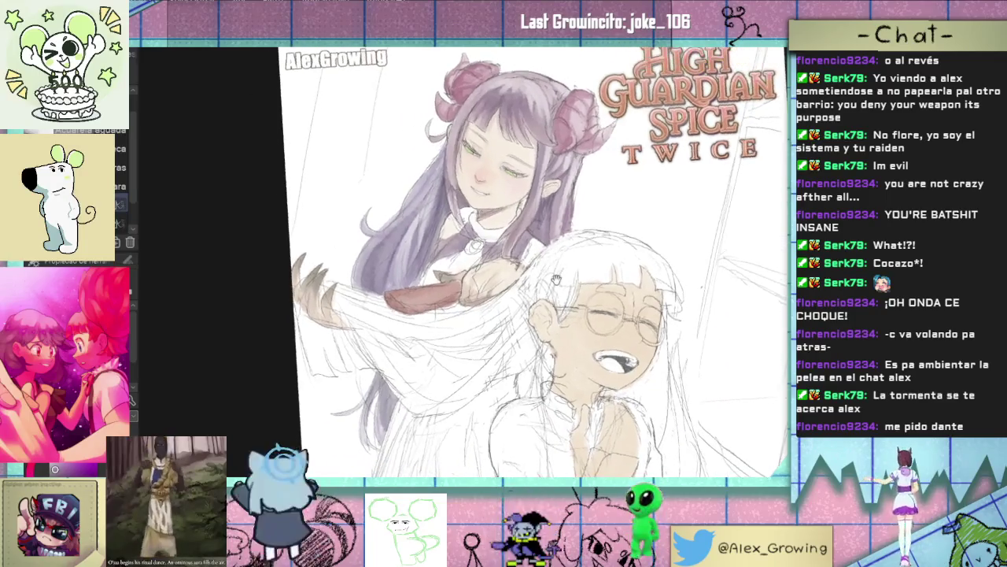
pyautogui.scroll(1, 555, 280)
pyautogui.scroll(1, 551, 275)
pyautogui.scroll(2, 535, 263)
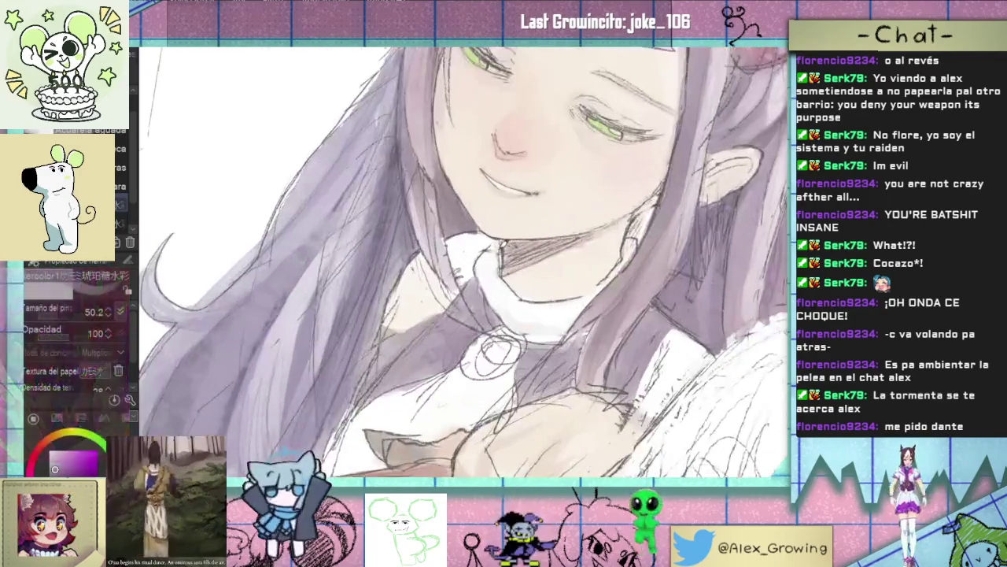
pyautogui.hotkey('ctrl', '0')
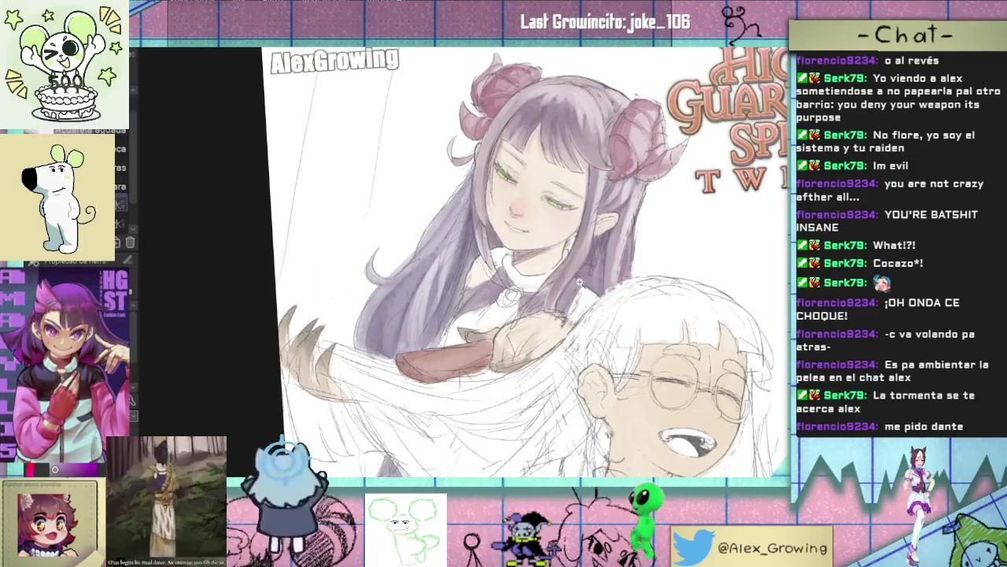
pyautogui.scroll(3, 594, 247)
pyautogui.scroll(1, 594, 247)
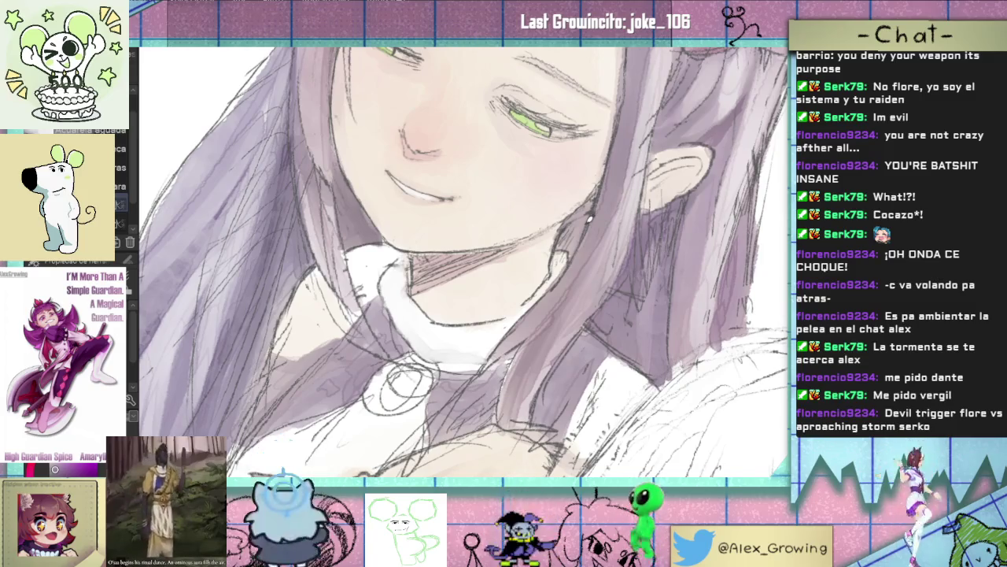
pyautogui.scroll(-1, 517, 244)
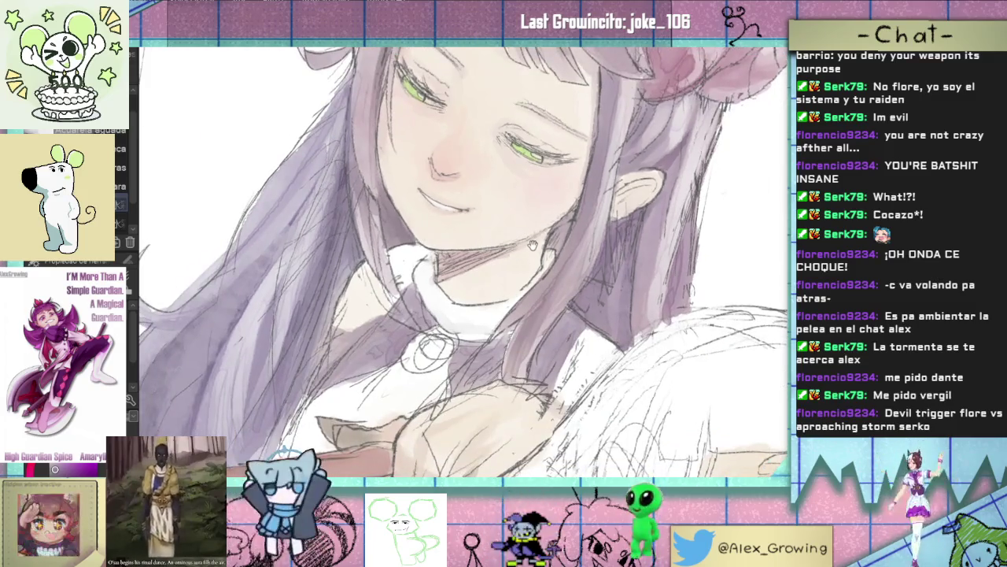
pyautogui.scroll(-1, 533, 246)
pyautogui.scroll(1, 551, 248)
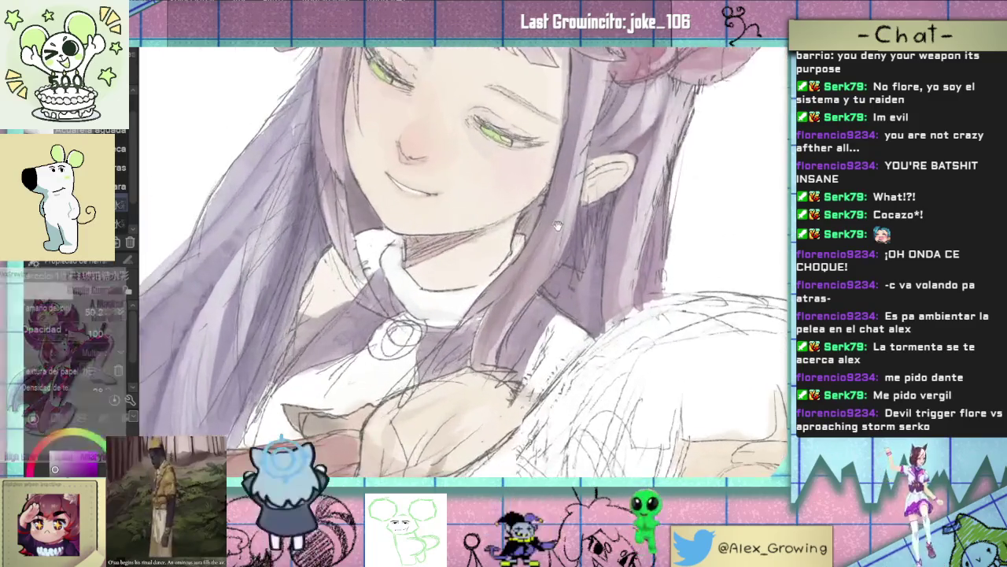
pyautogui.scroll(-1, 559, 251)
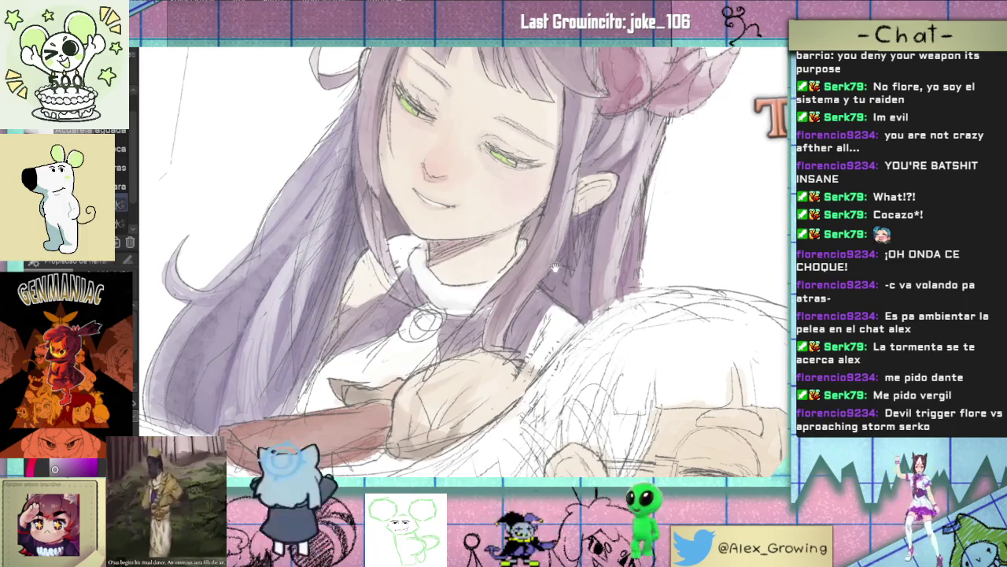
pyautogui.scroll(-1, 551, 263)
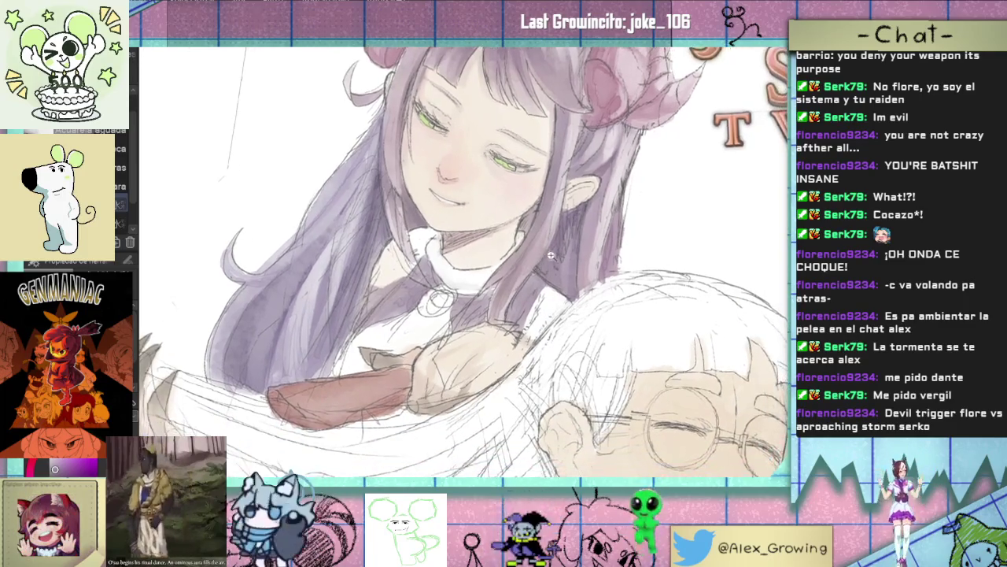
pyautogui.scroll(-1, 545, 256)
pyautogui.scroll(-1, 545, 254)
pyautogui.scroll(-1, 551, 254)
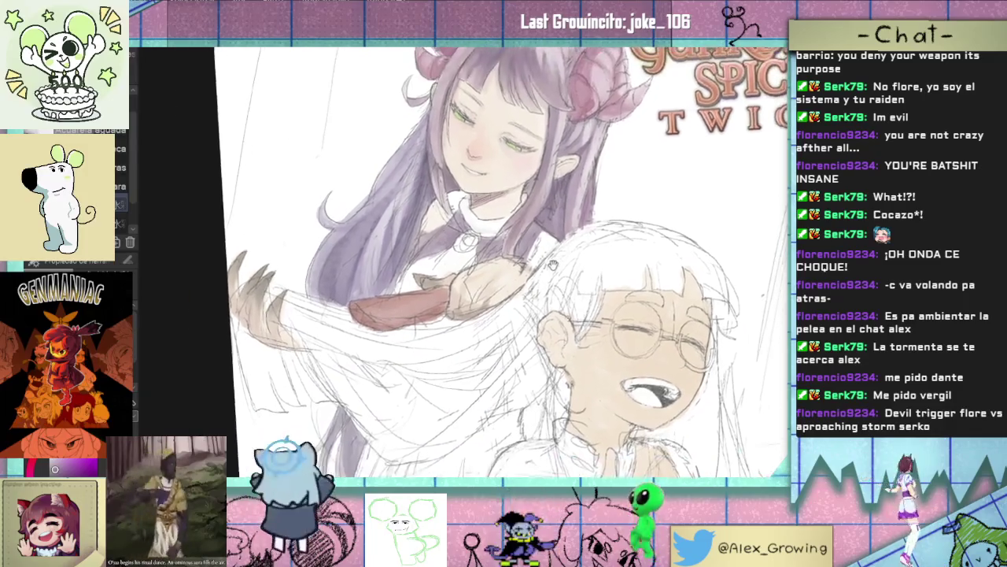
pyautogui.scroll(1, 556, 253)
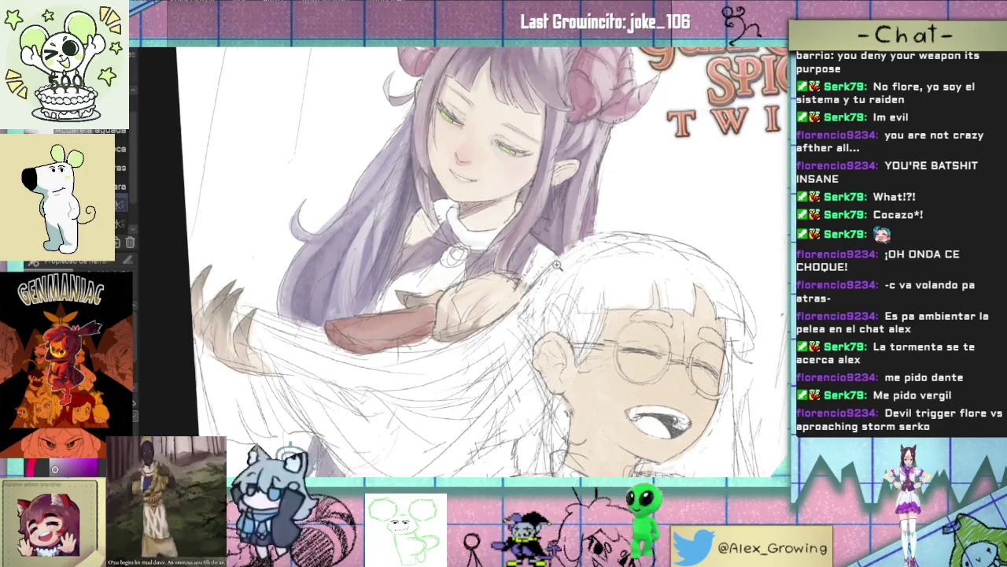
# Step: Paint a darker shadow tone on the white collar beside her neck
pyautogui.moveTo(558, 264); pyautogui.dragTo(552, 233)
pyautogui.scroll(2, 552, 233)
pyautogui.scroll(1, 543, 234)
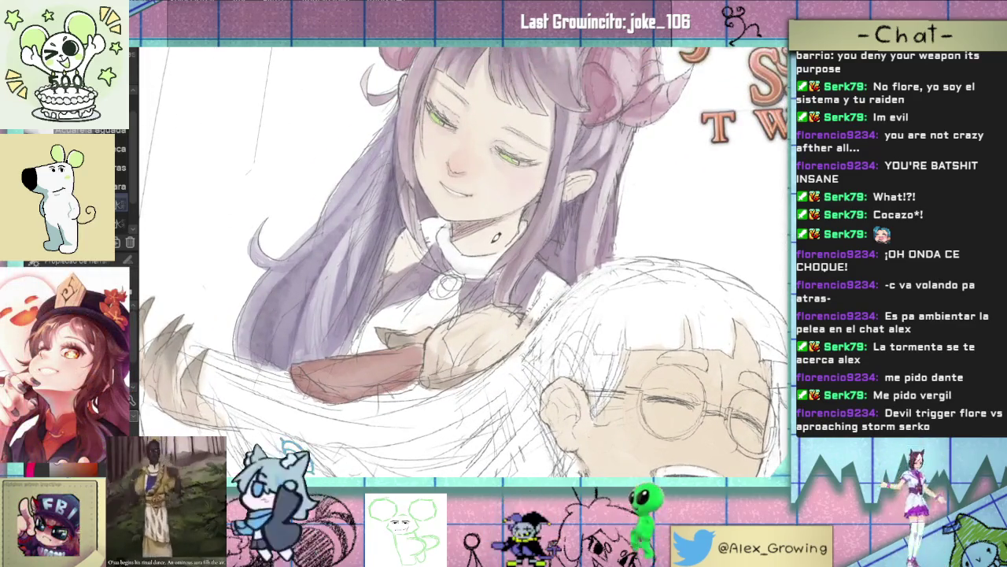
pyautogui.scroll(2, 543, 307)
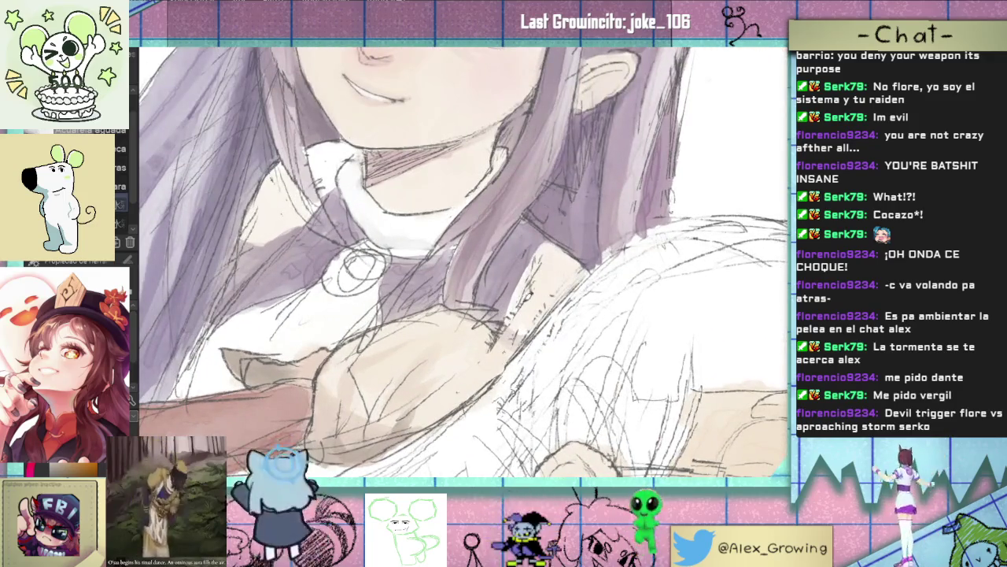
pyautogui.scroll(-2, 545, 302)
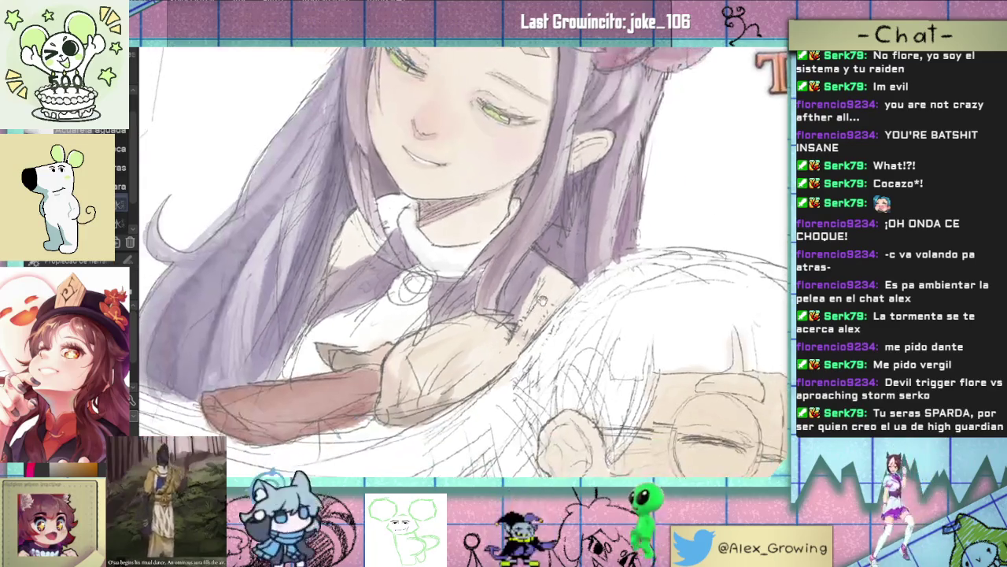
pyautogui.scroll(-1, 547, 302)
pyautogui.scroll(1, 559, 292)
pyautogui.scroll(1, 574, 288)
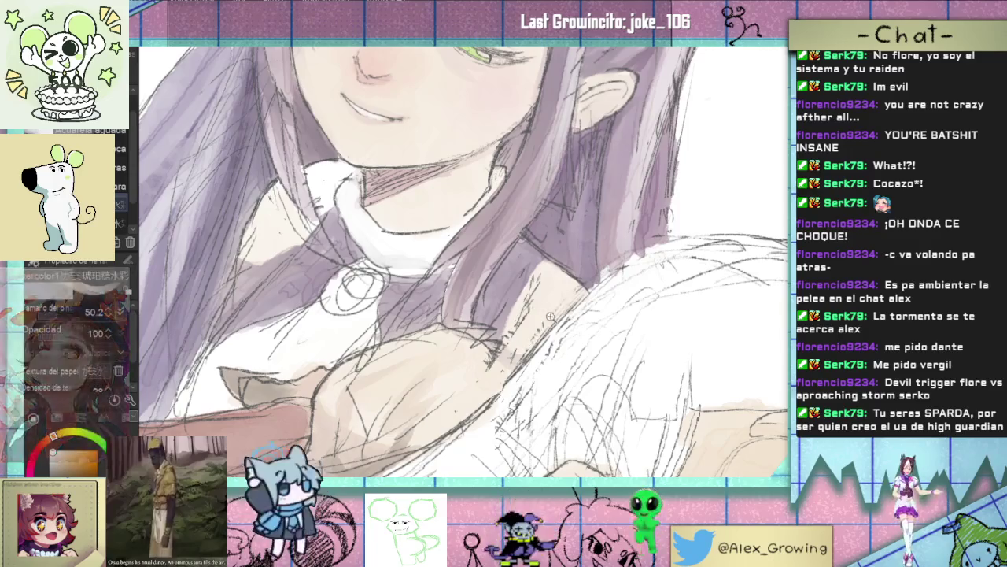
pyautogui.scroll(-2, 544, 310)
pyautogui.scroll(1, 567, 315)
pyautogui.scroll(1, 567, 315)
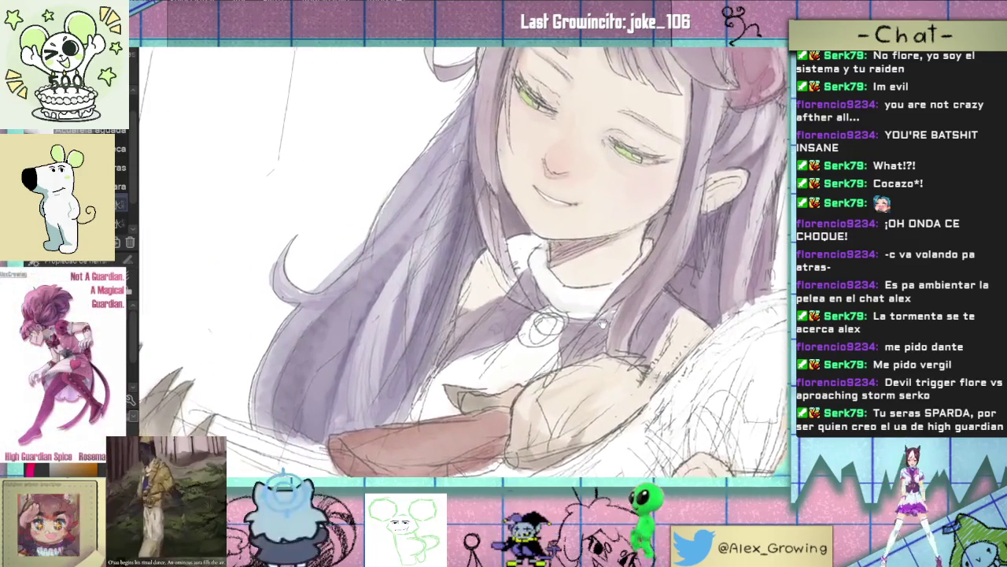
pyautogui.scroll(1, 504, 292)
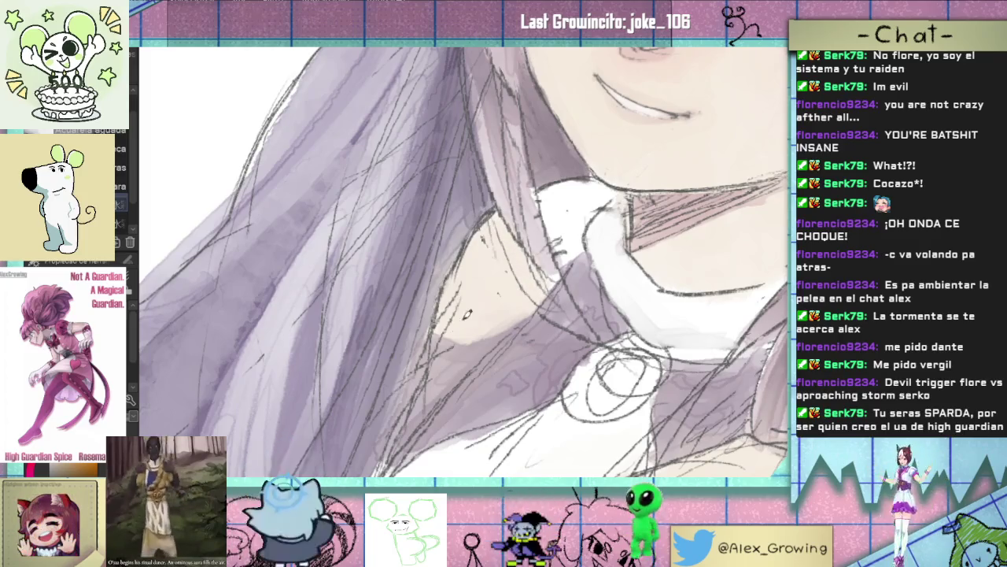
pyautogui.moveTo(575, 208)
pyautogui.mouseDown()
pyautogui.moveTo(547, 187)
pyautogui.moveTo(606, 191)
pyautogui.mouseUp()
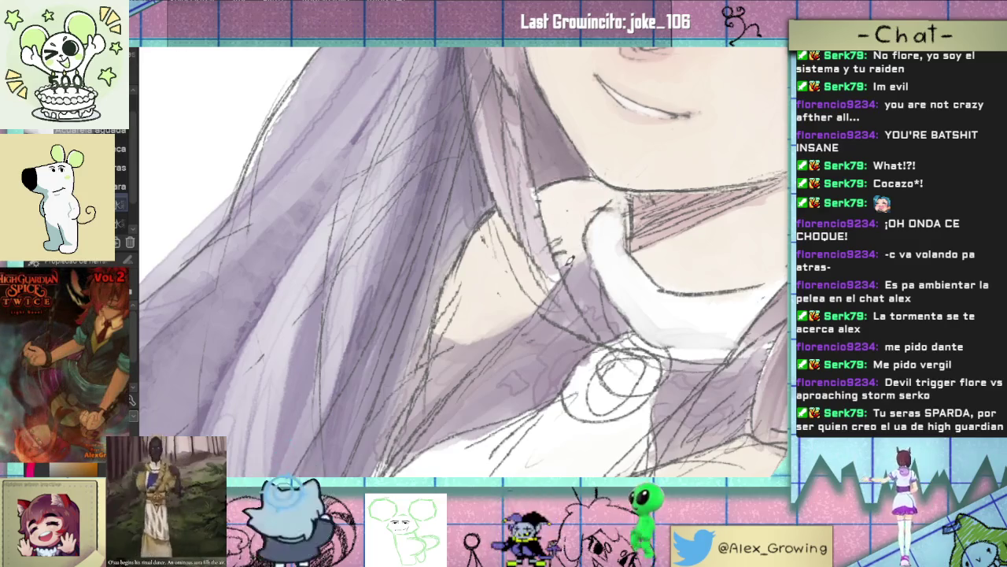
# Step: Fit the whole cover upright in the window to judge the collar shading
pyautogui.hotkey('ctrl', '0')
pyautogui.hotkey('ctrl', 'alt', '0')
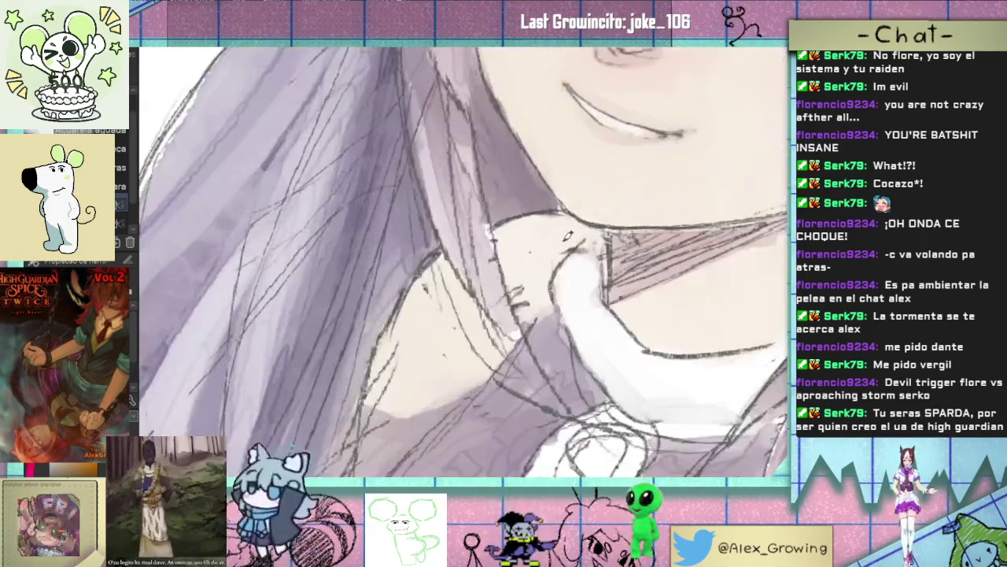
pyautogui.hotkey('ctrl', '0')
pyautogui.moveTo(638, 252); pyautogui.dragTo(519, 307)
pyautogui.hotkey('ctrl', '0')
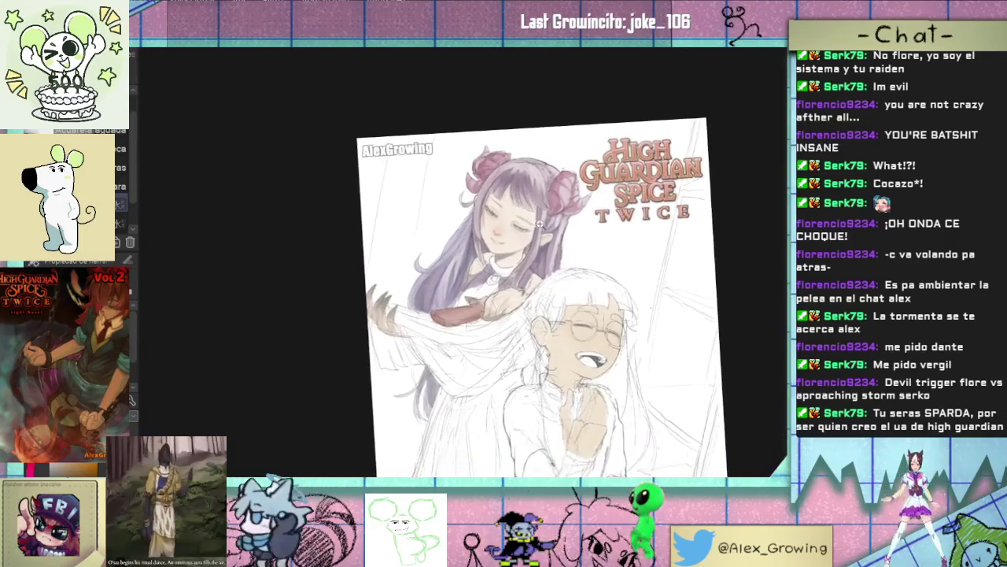
pyautogui.scroll(2, 551, 252)
pyautogui.scroll(3, 579, 221)
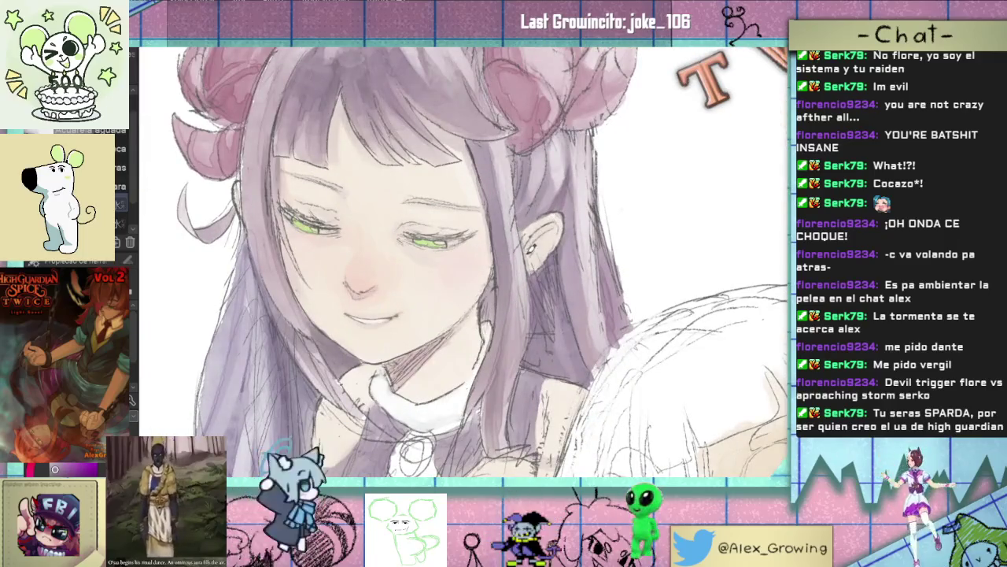
pyautogui.scroll(-3, 529, 269)
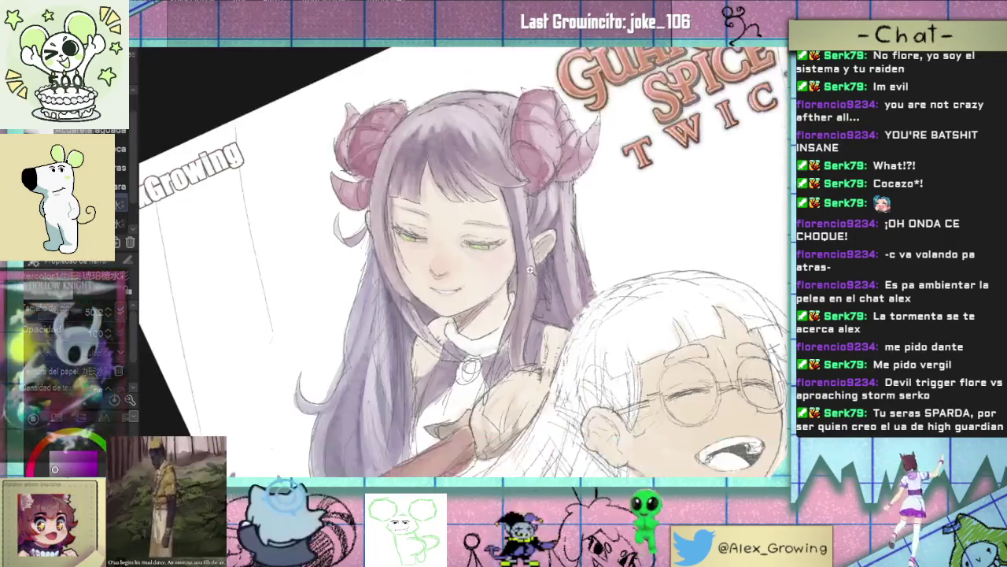
pyautogui.scroll(-2, 529, 269)
pyautogui.scroll(-1, 544, 271)
pyautogui.scroll(-1, 554, 274)
pyautogui.scroll(2, 554, 273)
pyautogui.scroll(1, 559, 270)
pyautogui.scroll(1, 565, 266)
pyautogui.scroll(1, 572, 262)
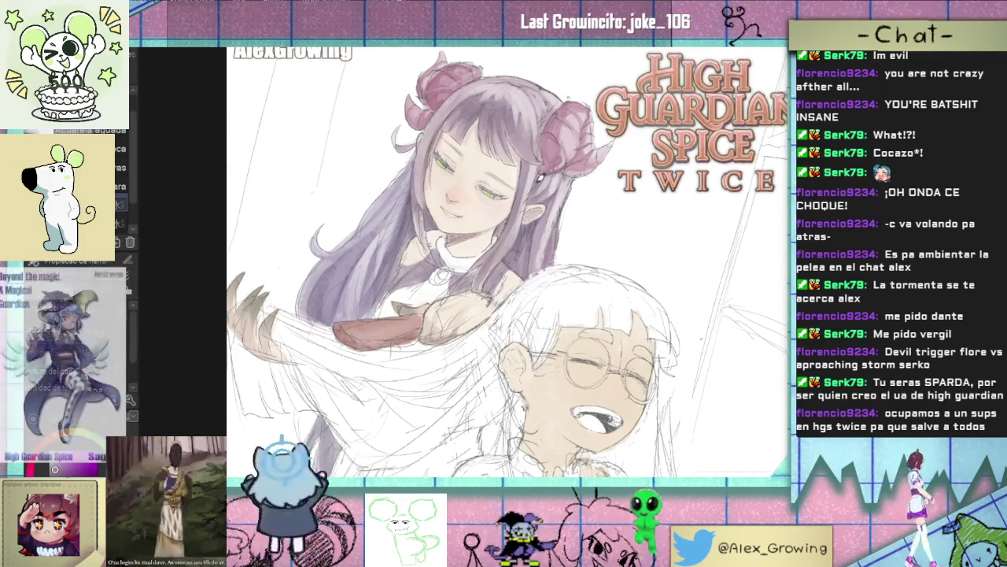
pyautogui.scroll(4, 505, 196)
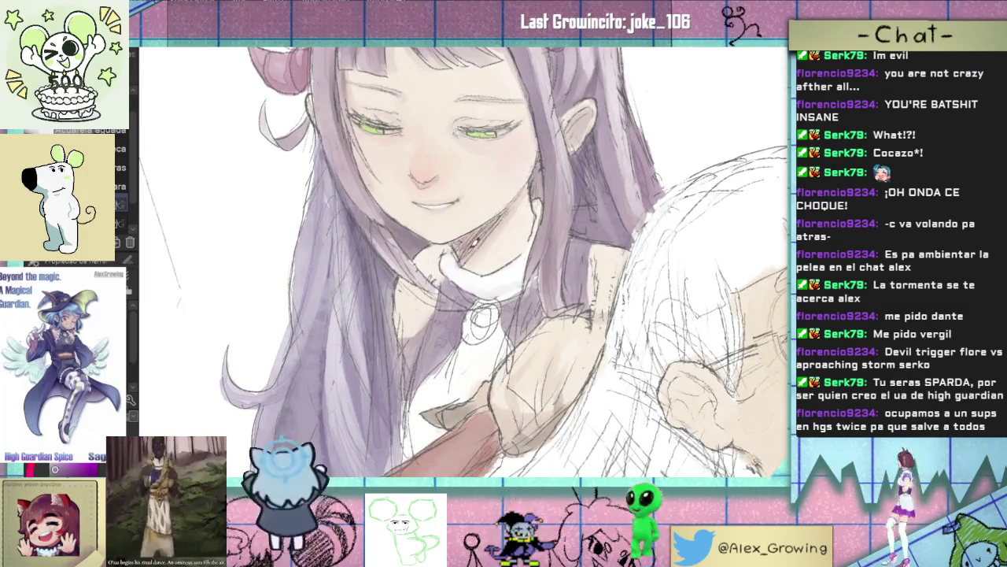
pyautogui.scroll(-3, 466, 236)
# Step: Swing the view to show both characters and the title art
pyautogui.moveTo(466, 237)
pyautogui.mouseDown()
pyautogui.moveTo(610, 247)
pyautogui.moveTo(578, 211)
pyautogui.moveTo(590, 236)
pyautogui.moveTo(595, 187)
pyautogui.mouseUp()
pyautogui.scroll(-4, 600, 255)
pyautogui.scroll(4, 586, 217)
pyautogui.scroll(-3, 587, 216)
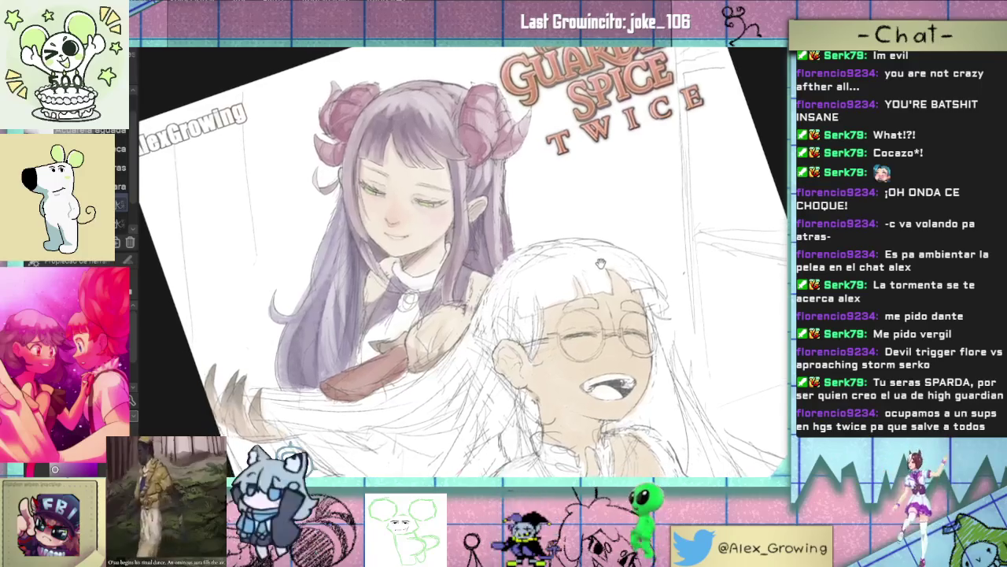
pyautogui.scroll(3, 596, 186)
pyautogui.scroll(-3, 596, 187)
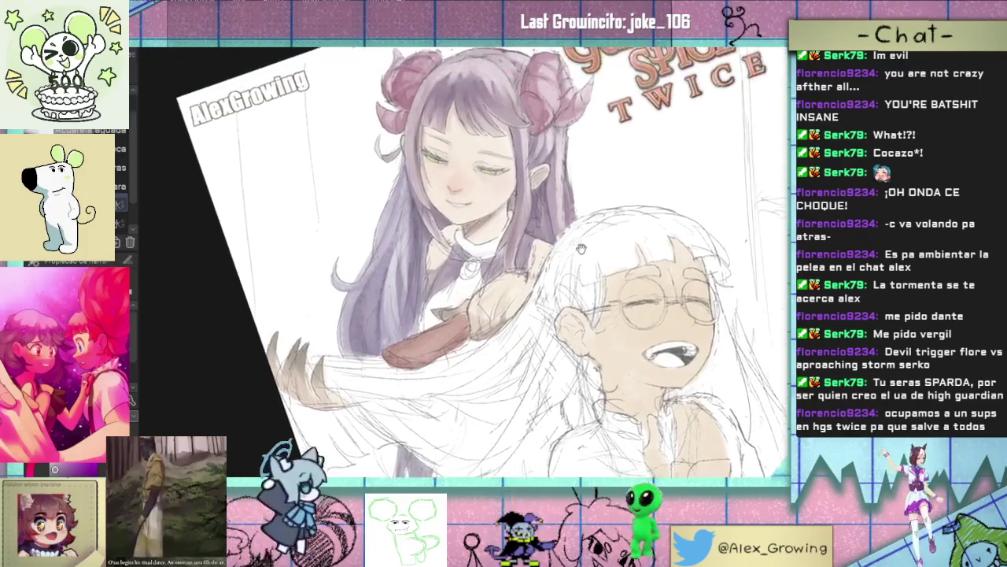
pyautogui.scroll(5, 498, 267)
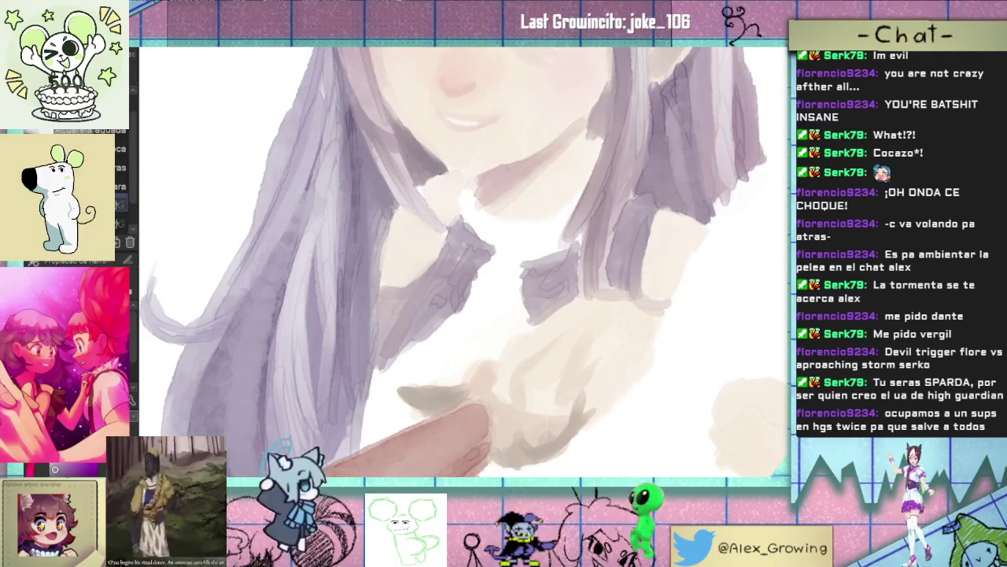
pyautogui.scroll(-5, 567, 270)
pyautogui.moveTo(566, 270); pyautogui.dragTo(568, 214)
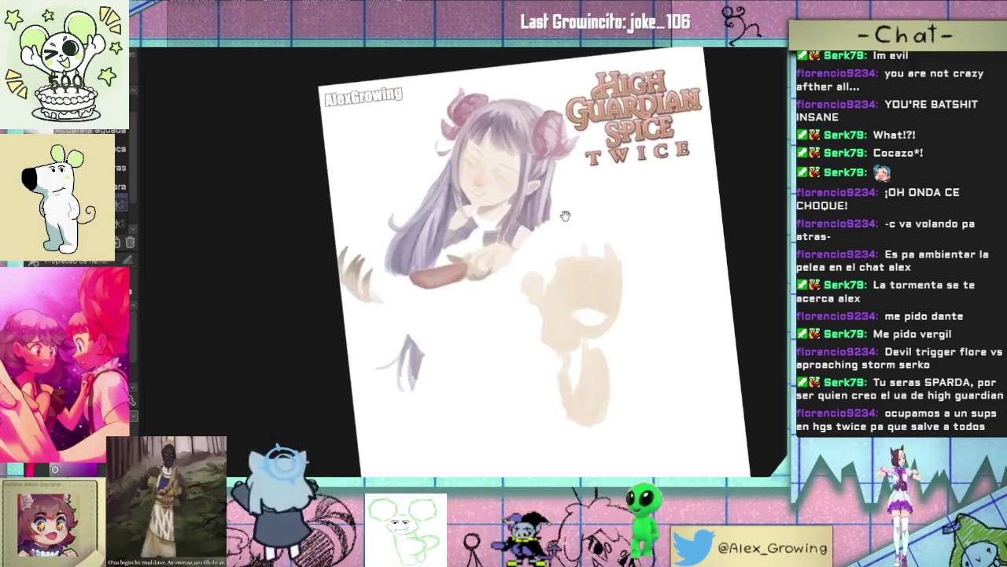
pyautogui.scroll(2, 568, 214)
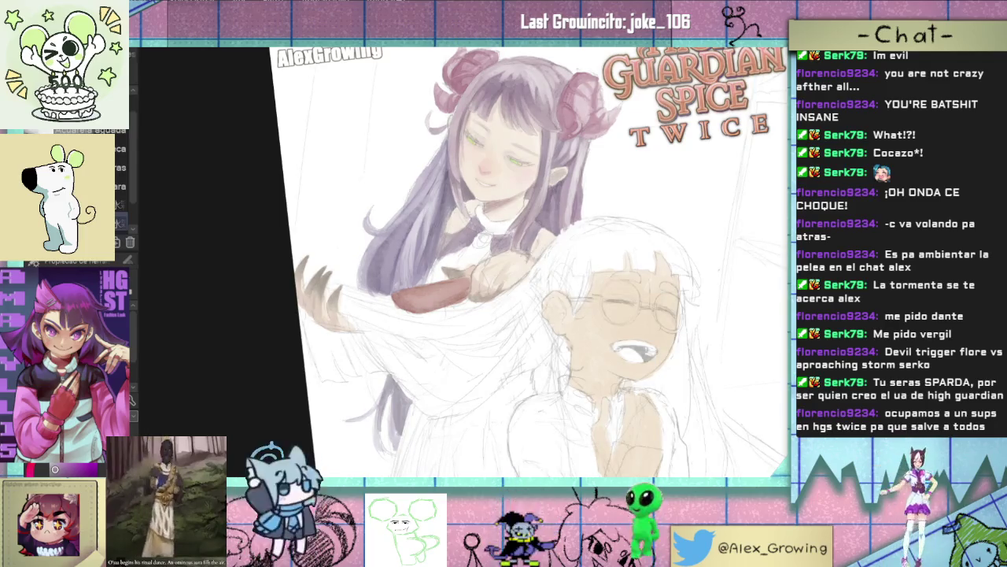
pyautogui.scroll(1, 429, 260)
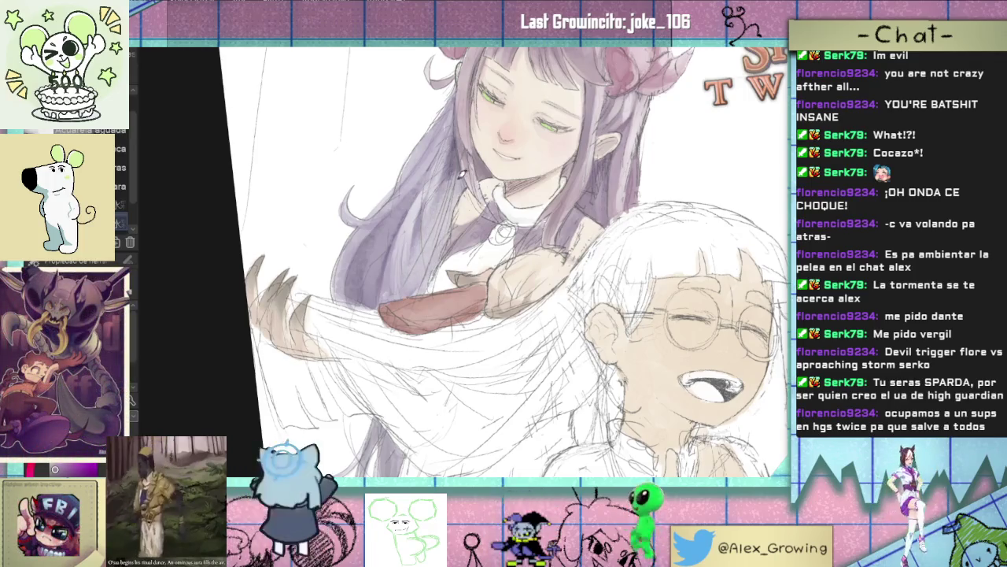
pyautogui.hotkey('ctrl', '0')
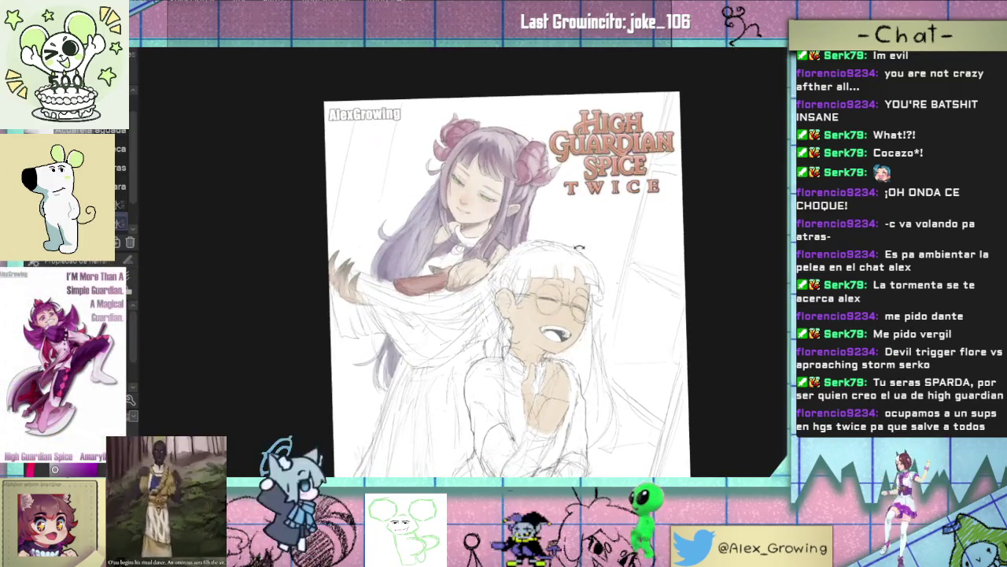
pyautogui.moveTo(577, 249); pyautogui.dragTo(590, 249)
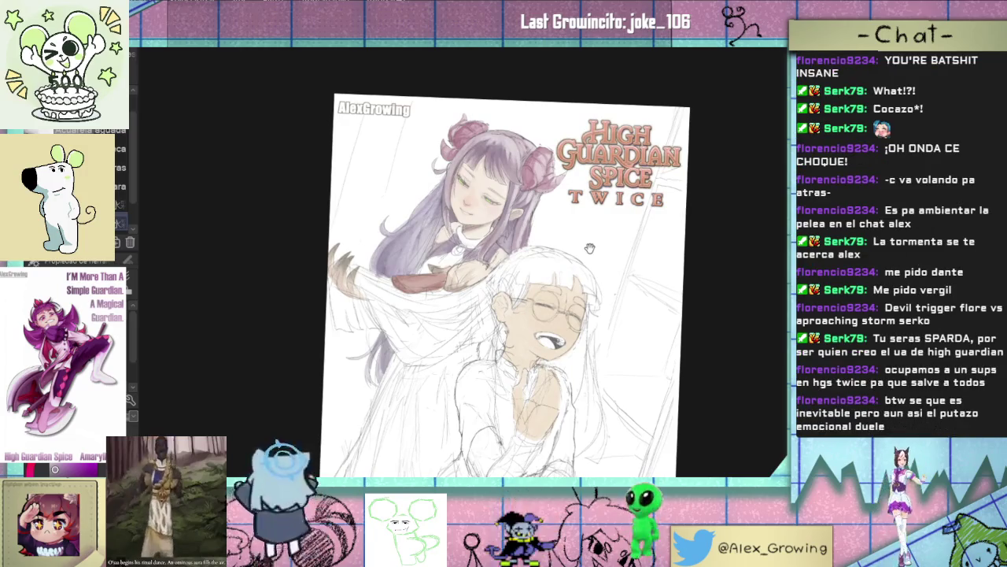
pyautogui.hotkey('ctrl', '+')
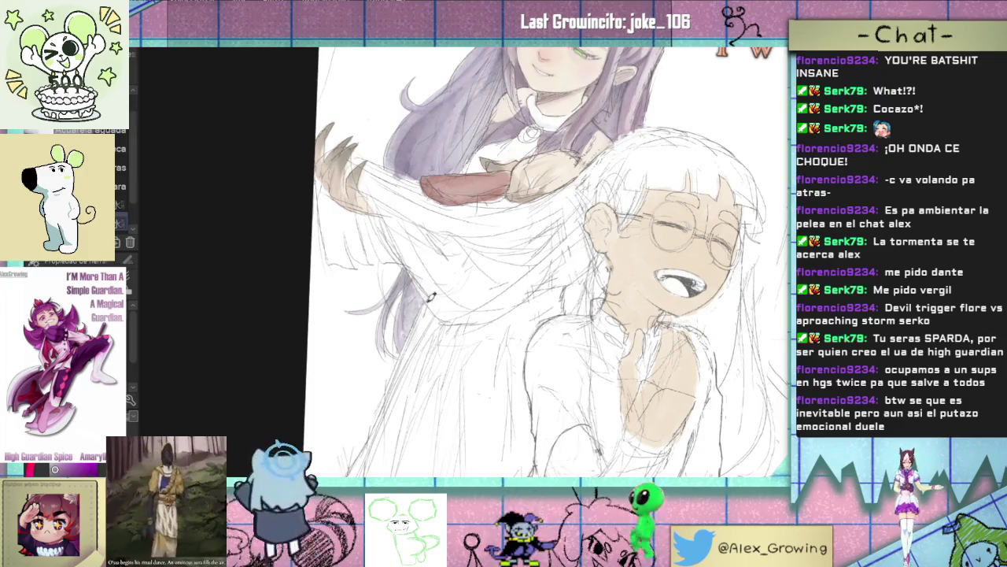
pyautogui.hotkey('ctrl', '-')
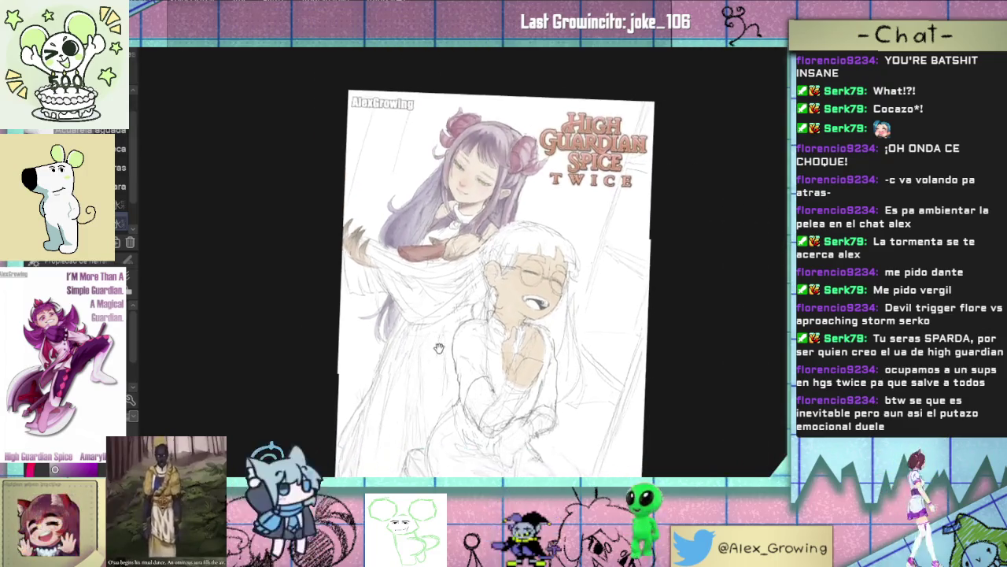
pyautogui.moveTo(501, 288)
pyautogui.mouseDown()
pyautogui.moveTo(443, 305)
pyautogui.moveTo(451, 311)
pyautogui.mouseUp()
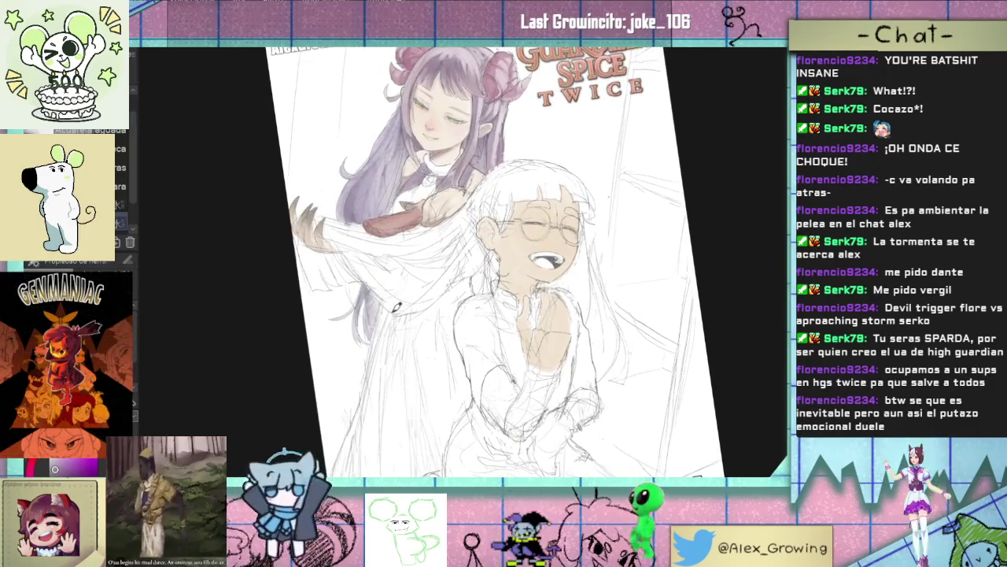
pyautogui.scroll(3, 464, 260)
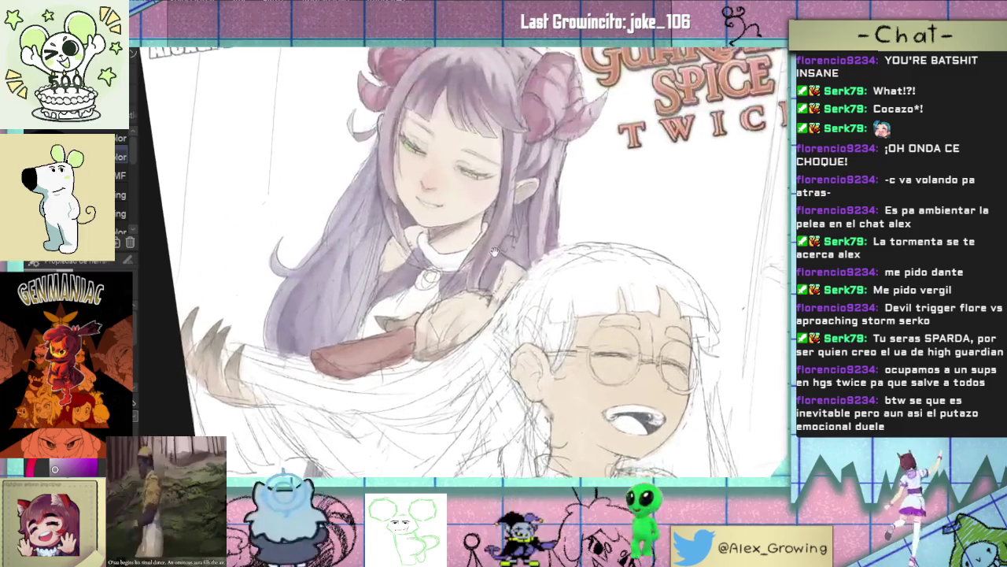
pyautogui.scroll(2, 464, 260)
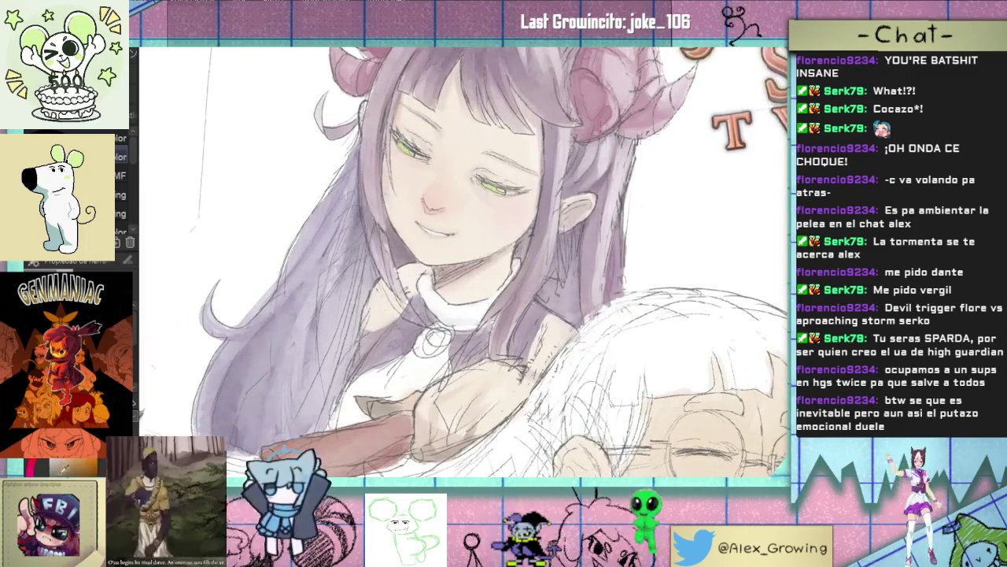
pyautogui.press('p')
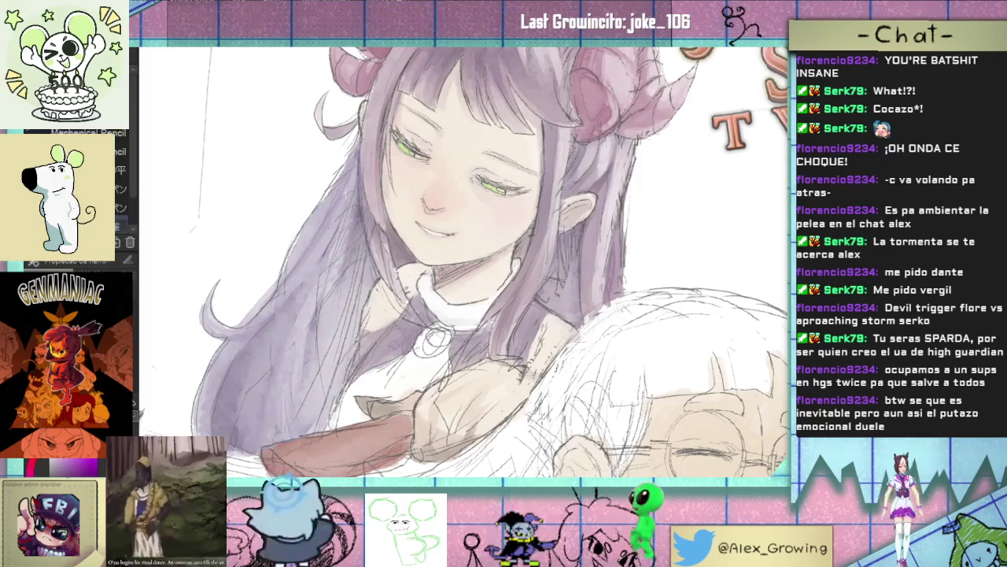
# Step: Erase the old pendant circle lines on the collar
pyautogui.scroll(2, 461, 277)
pyautogui.scroll(2, 461, 277)
pyautogui.moveTo(440, 272)
pyautogui.mouseDown()
pyautogui.moveTo(461, 301)
pyautogui.moveTo(452, 323)
pyautogui.moveTo(461, 312)
pyautogui.moveTo(455, 246)
pyautogui.moveTo(411, 300)
pyautogui.mouseUp()
pyautogui.scroll(3, 423, 411)
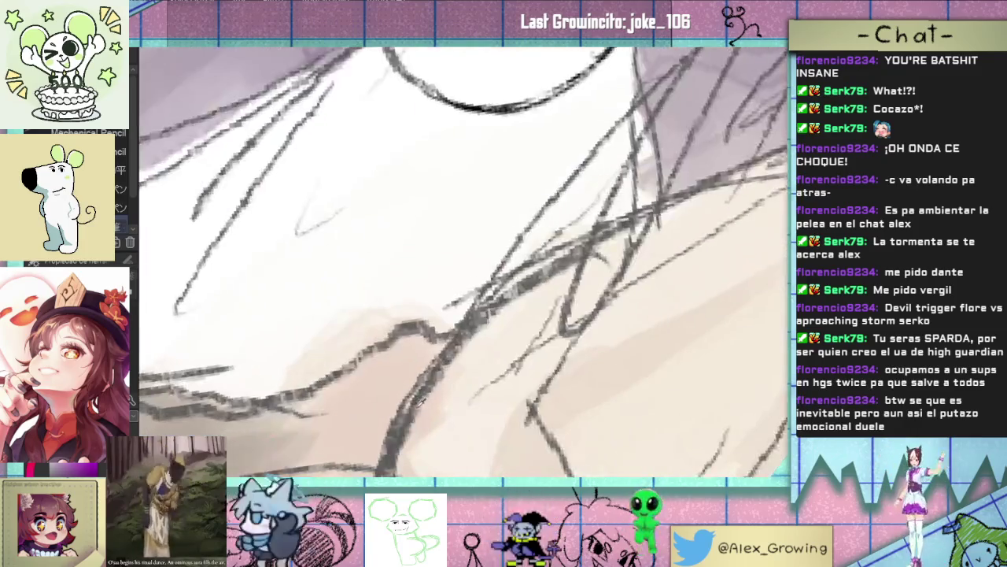
pyautogui.scroll(-1, 447, 344)
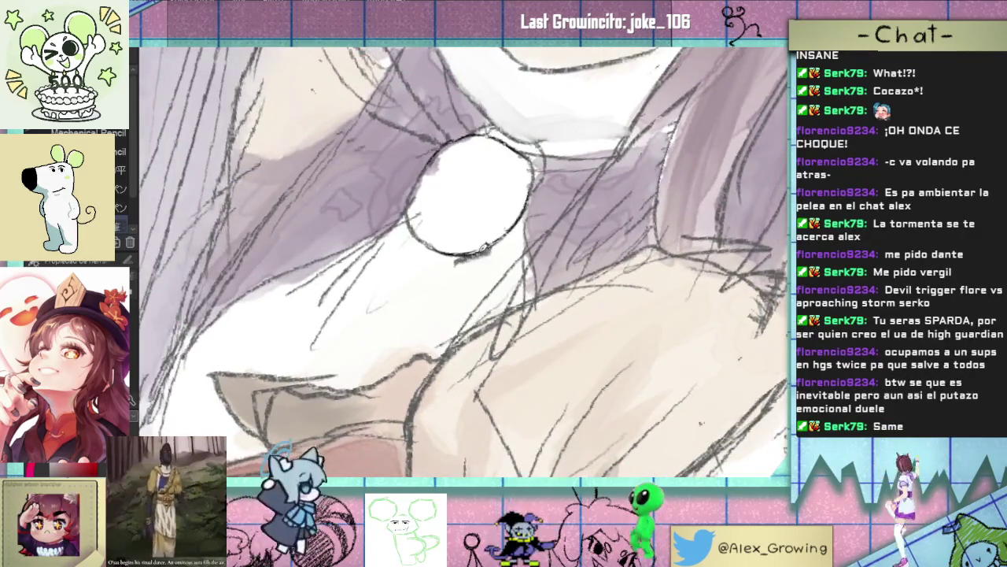
# Step: Redraw the pendant circle's lower arc darker, undoing the stray grey shading inside
pyautogui.moveTo(441, 252)
pyautogui.mouseDown()
pyautogui.moveTo(518, 205)
pyautogui.moveTo(492, 263)
pyautogui.mouseUp()
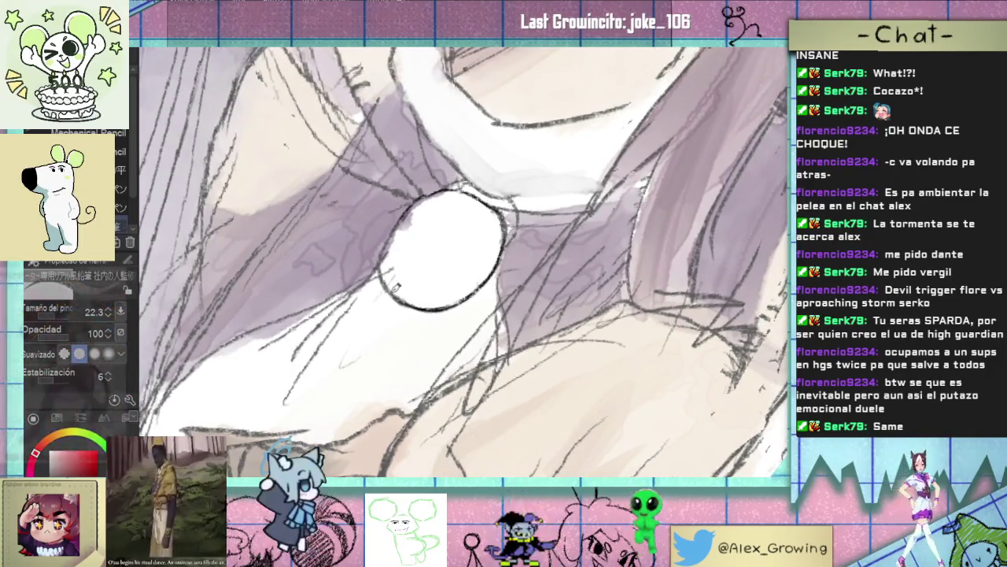
pyautogui.scroll(3, 428, 255)
pyautogui.moveTo(439, 267); pyautogui.dragTo(440, 347)
pyautogui.scroll(-2, 417, 299)
pyautogui.scroll(-3, 378, 291)
pyautogui.hotkey('ctrl', 'z')
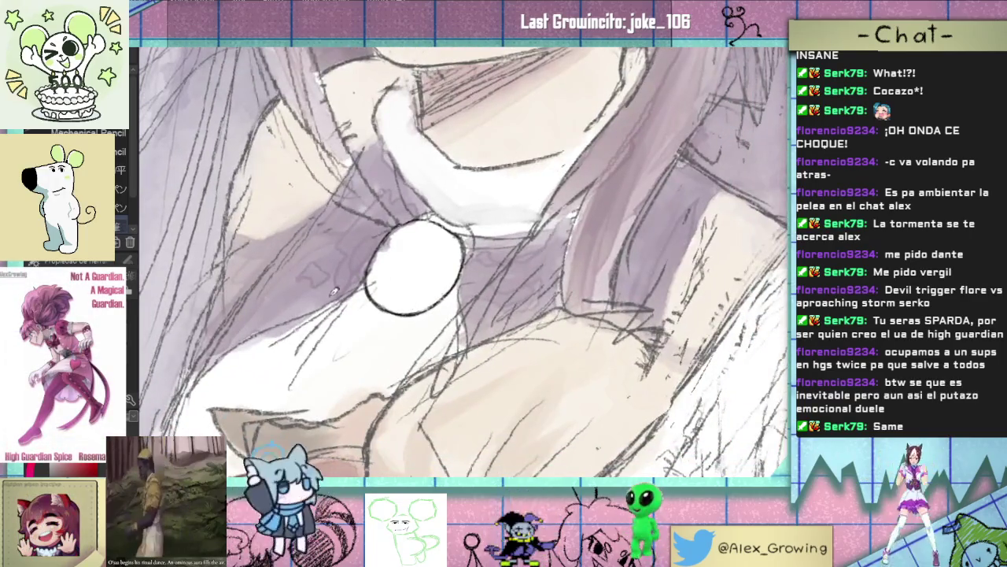
# Step: Add an inner ring inside the pendant circle
pyautogui.moveTo(417, 241)
pyautogui.mouseDown()
pyautogui.moveTo(404, 266)
pyautogui.moveTo(422, 285)
pyautogui.mouseUp()
pyautogui.hotkey('ctrl', 'z')
pyautogui.scroll(-3, 432, 260)
pyautogui.scroll(1, 425, 307)
pyautogui.scroll(-1, 425, 315)
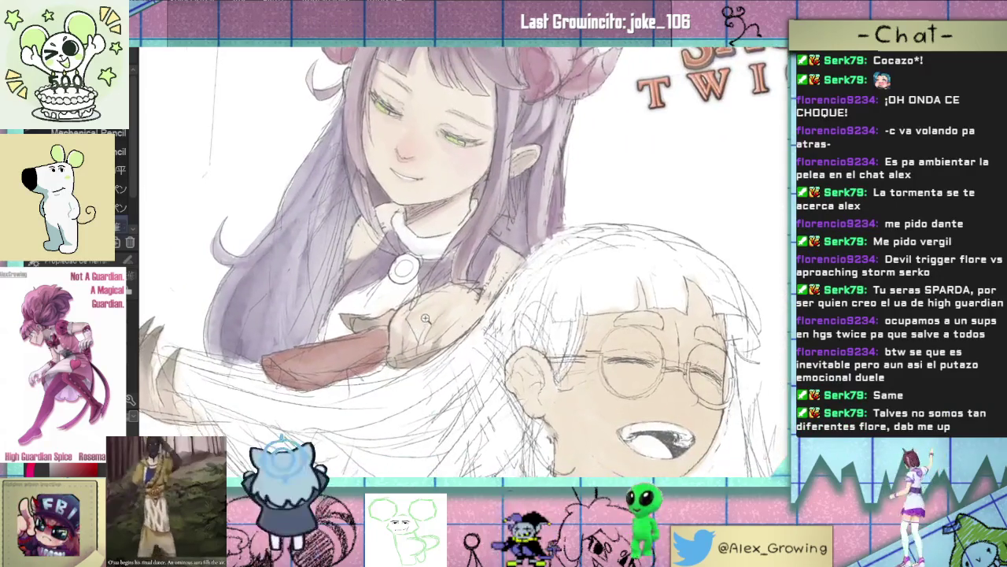
pyautogui.scroll(2, 425, 319)
pyautogui.scroll(1, 425, 318)
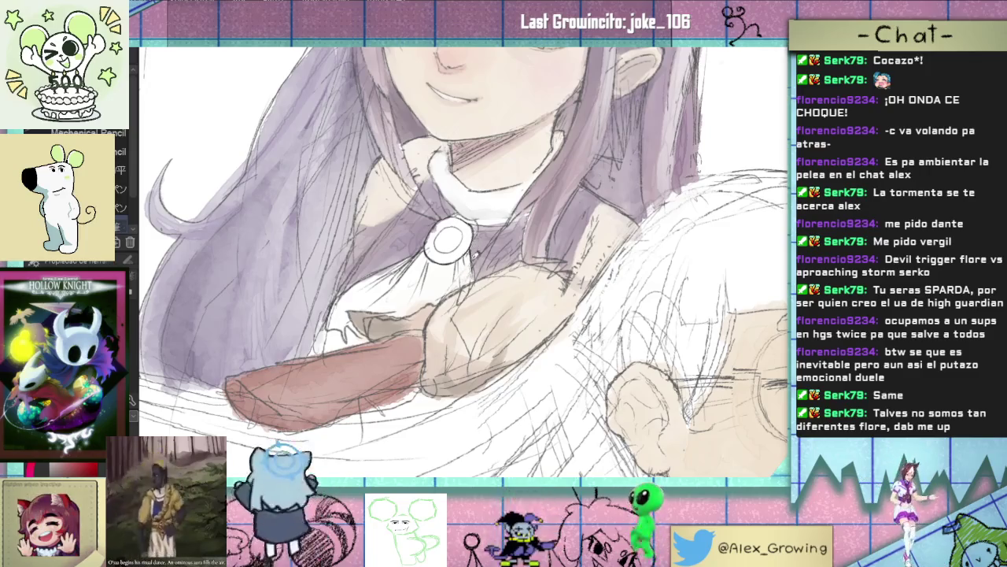
pyautogui.scroll(-2, 476, 277)
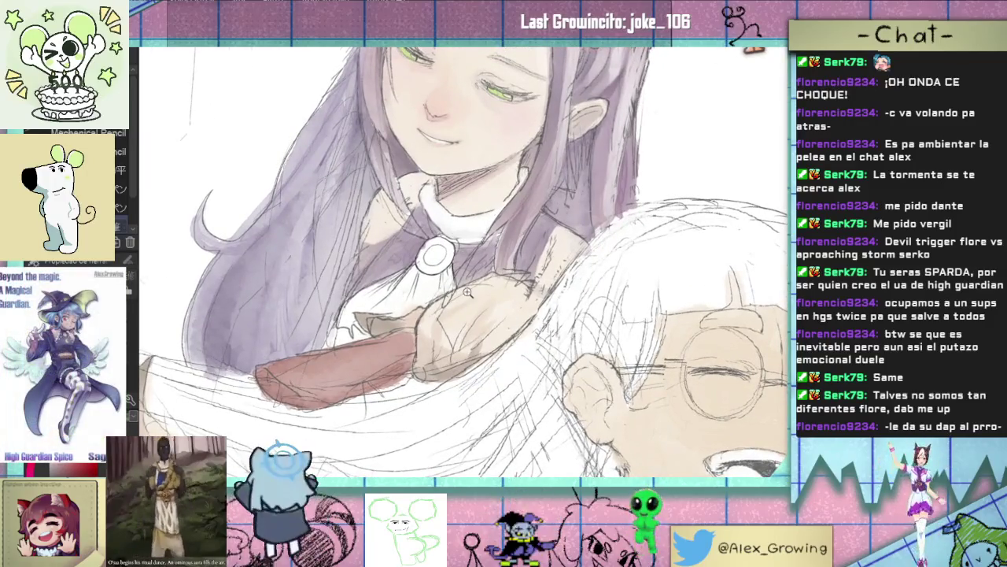
pyautogui.scroll(-5, 466, 291)
pyautogui.scroll(1, 495, 273)
pyautogui.scroll(2, 500, 256)
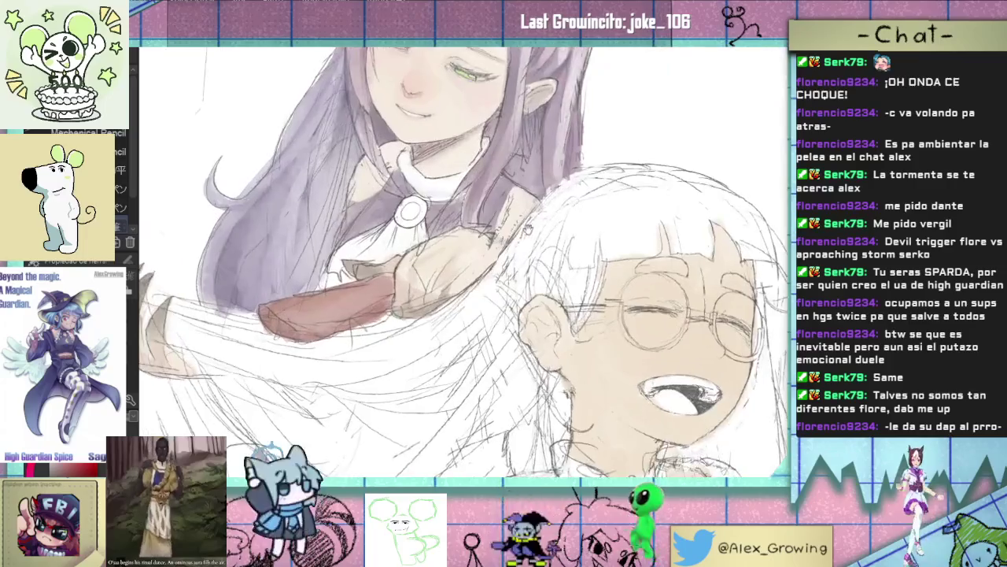
pyautogui.scroll(1, 508, 234)
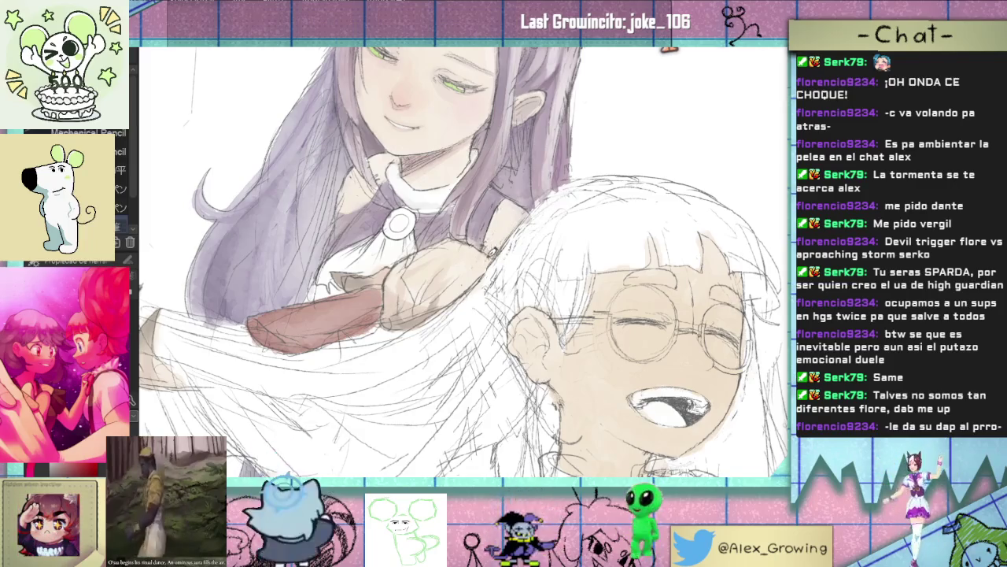
# Step: Darken the skin shading at the purple-haired girl's shoulder
pyautogui.hotkey('ctrl', '0')
pyautogui.scroll(5, 499, 262)
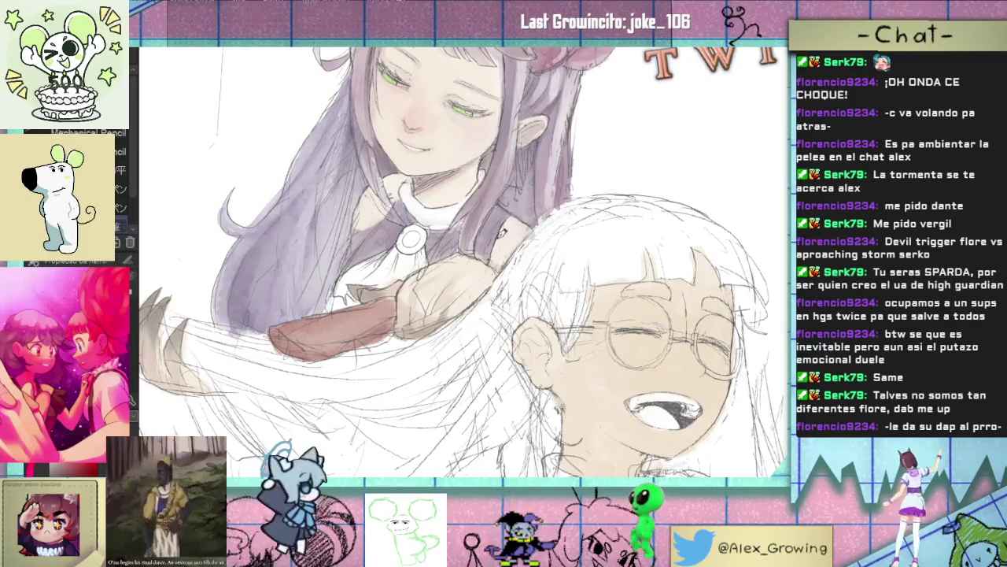
pyautogui.moveTo(522, 242); pyautogui.dragTo(511, 260)
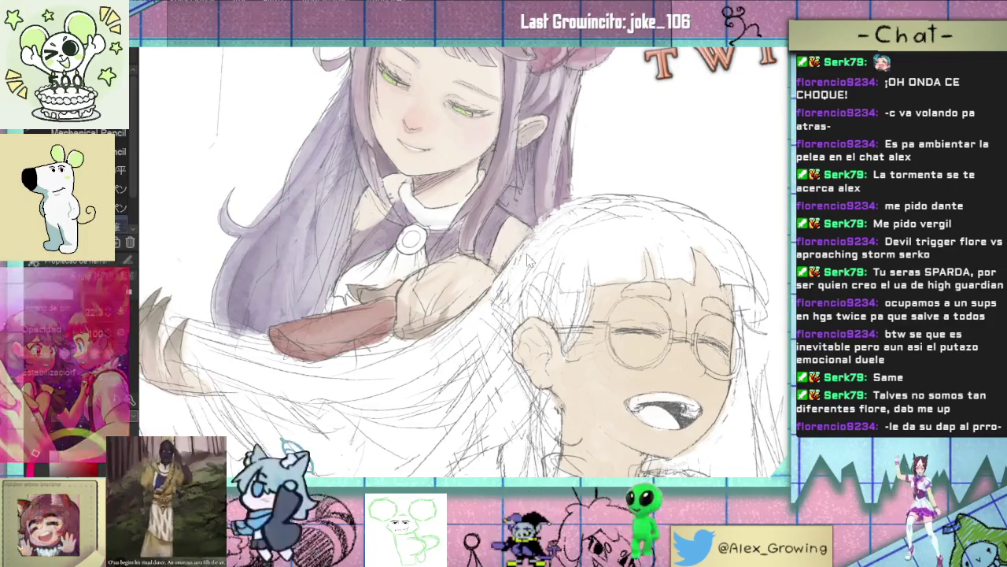
# Step: Turn the view upright and bring more of the purple-haired girl's face into view
pyautogui.hotkey('ctrl', '0')
pyautogui.scroll(5, 522, 232)
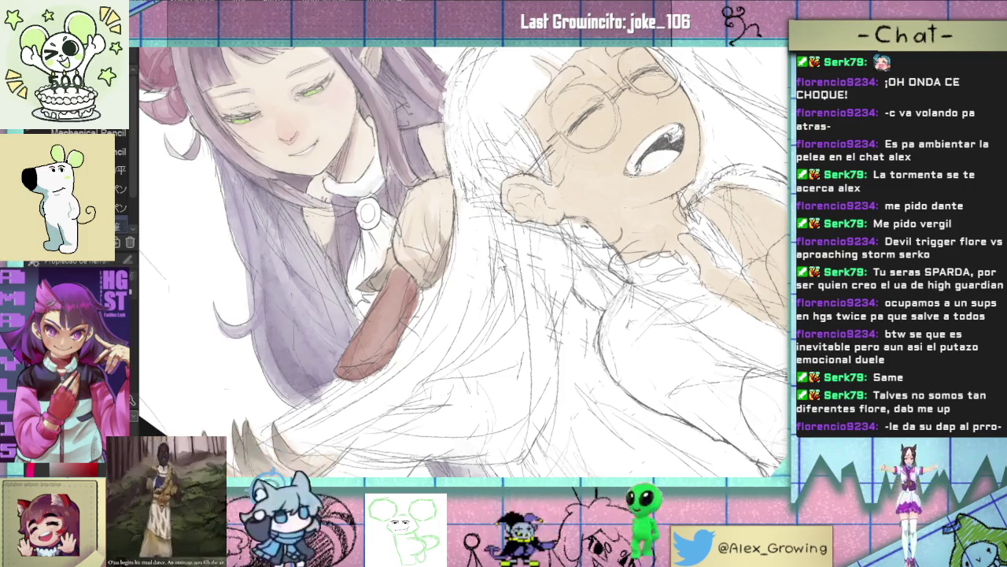
pyautogui.moveTo(496, 290); pyautogui.dragTo(470, 322)
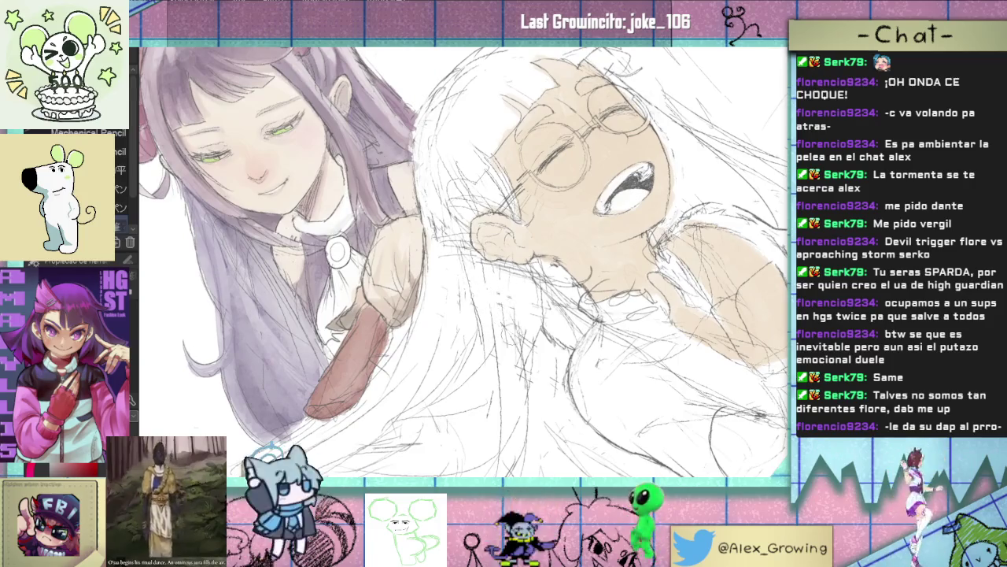
pyautogui.moveTo(501, 283); pyautogui.dragTo(511, 299)
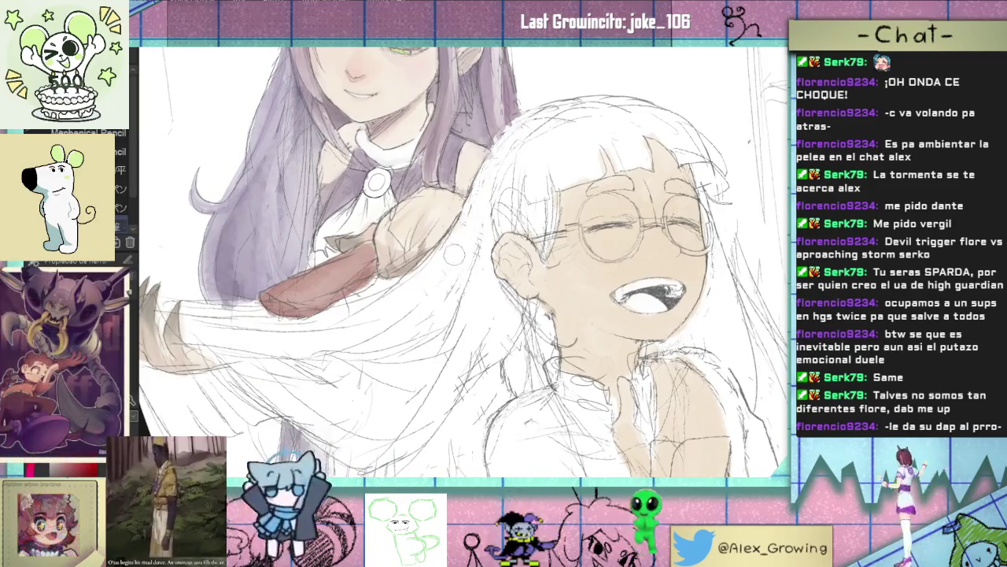
pyautogui.moveTo(453, 280); pyautogui.dragTo(437, 352)
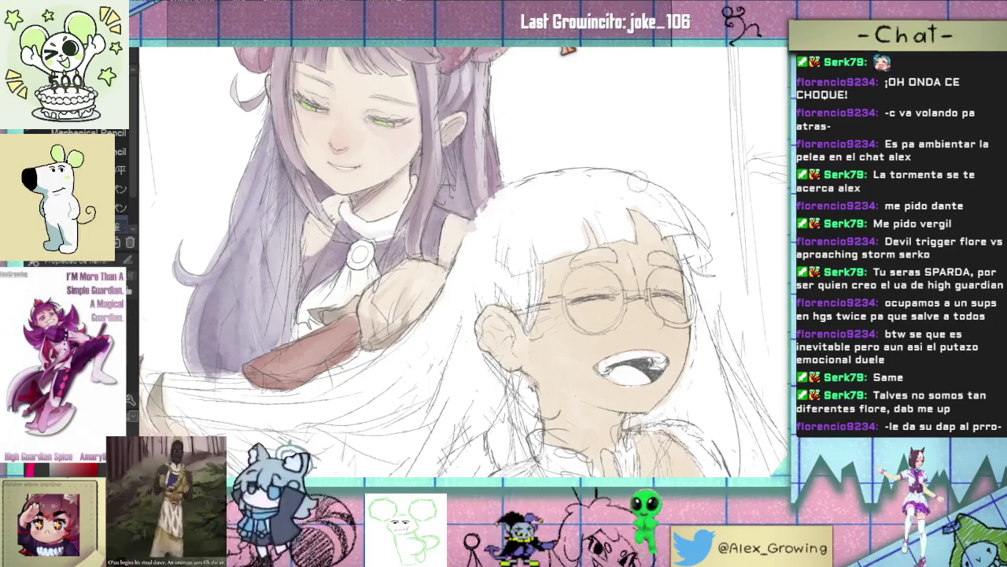
# Step: Reset the view upright and blend the shading on the hand gripping the hairbrush
pyautogui.hotkey('ctrl', '0')
pyautogui.hotkey('ctrl', 'shift', 'r')
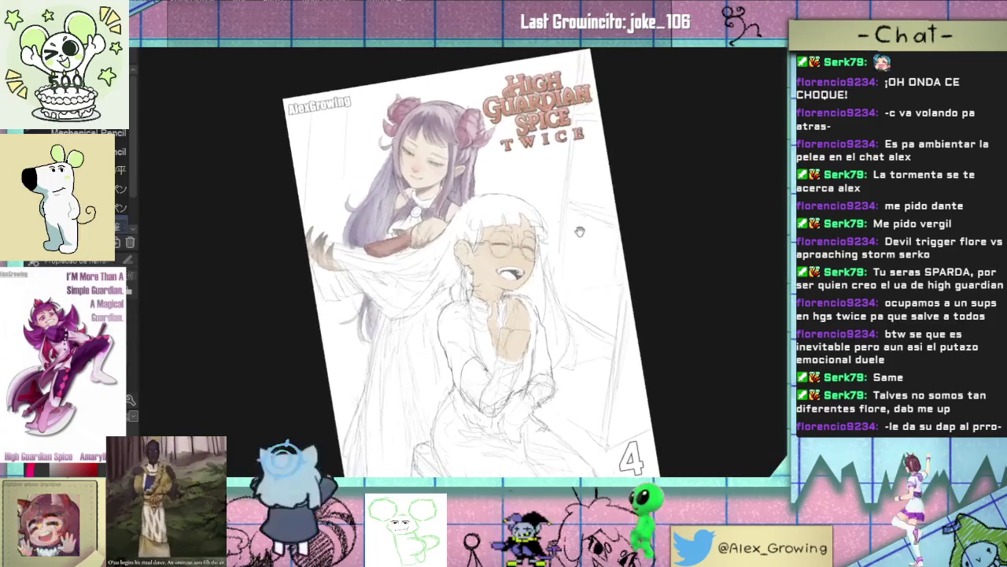
pyautogui.scroll(1, 543, 225)
pyautogui.scroll(1, 535, 229)
pyautogui.scroll(3, 512, 243)
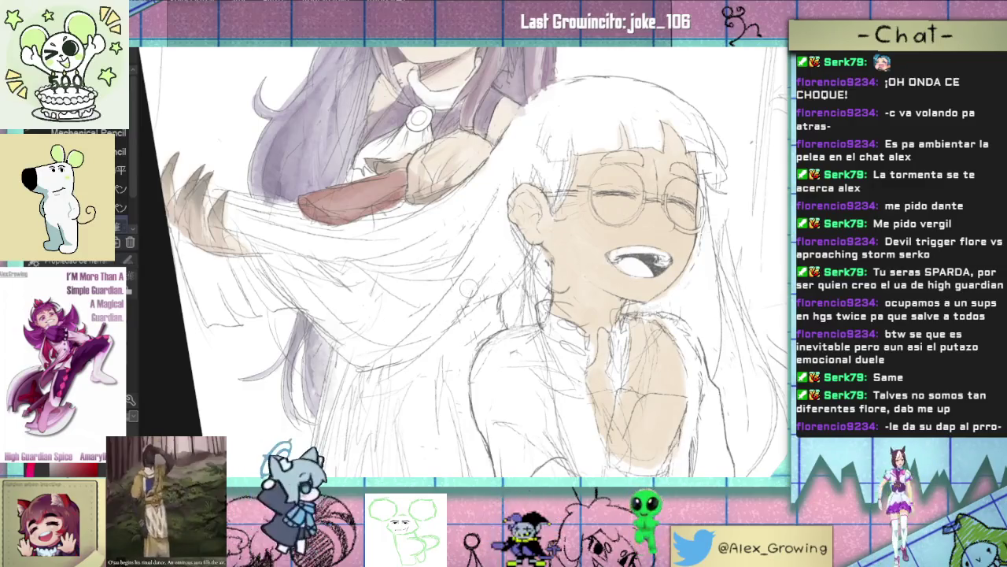
pyautogui.scroll(-3, 508, 233)
pyautogui.scroll(4, 478, 259)
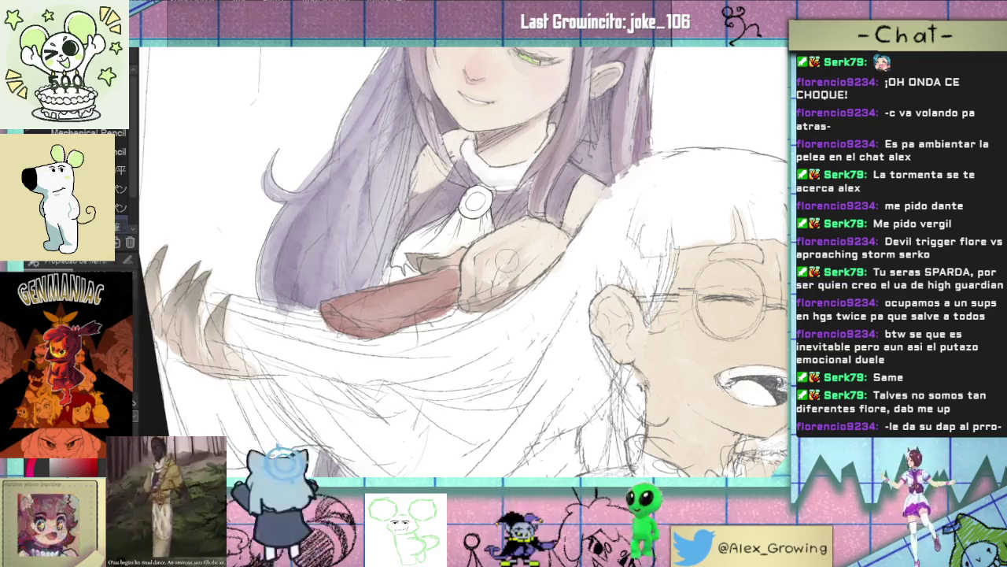
pyautogui.moveTo(516, 266); pyautogui.dragTo(508, 277)
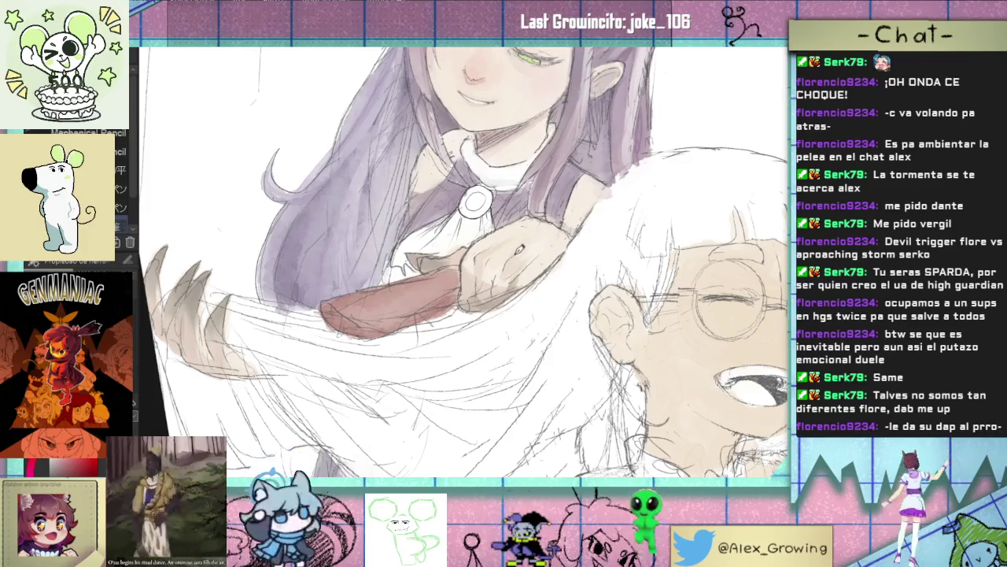
pyautogui.scroll(-2, 520, 250)
pyautogui.moveTo(566, 268); pyautogui.dragTo(553, 282)
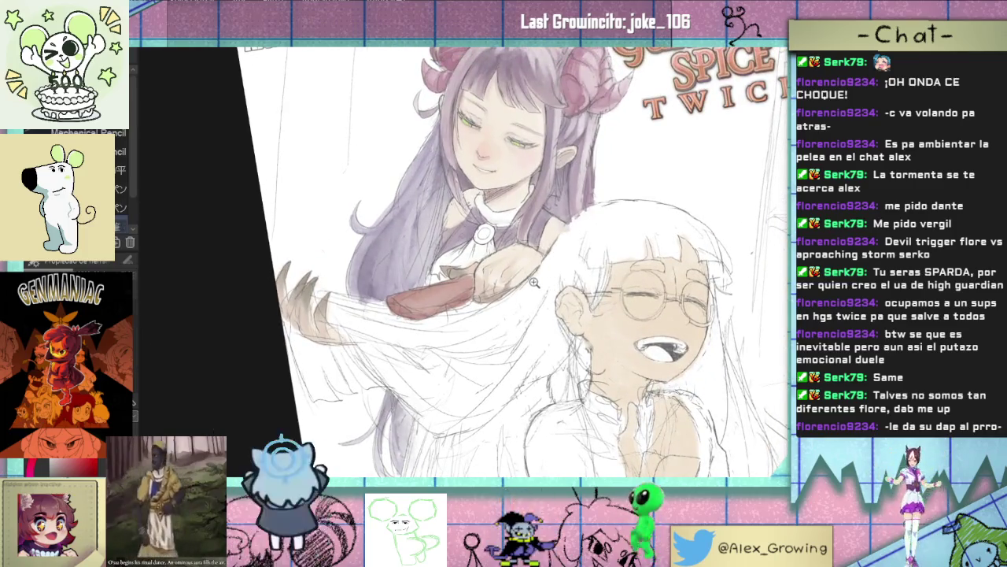
pyautogui.scroll(2, 535, 283)
pyautogui.scroll(2, 519, 275)
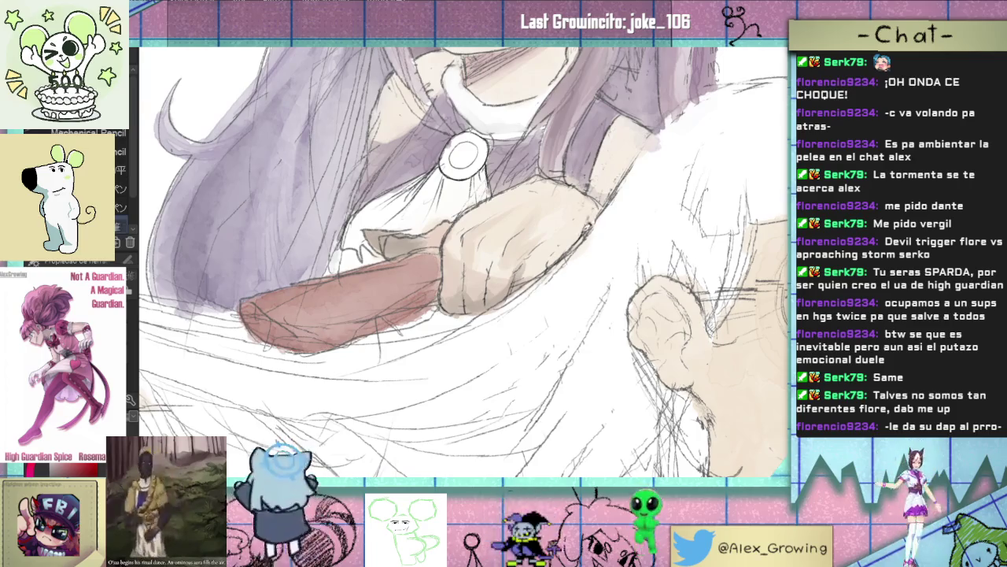
# Step: Paint over the light tip of the hairbrush handle in the brush's reddish-brown
pyautogui.scroll(-3, 553, 266)
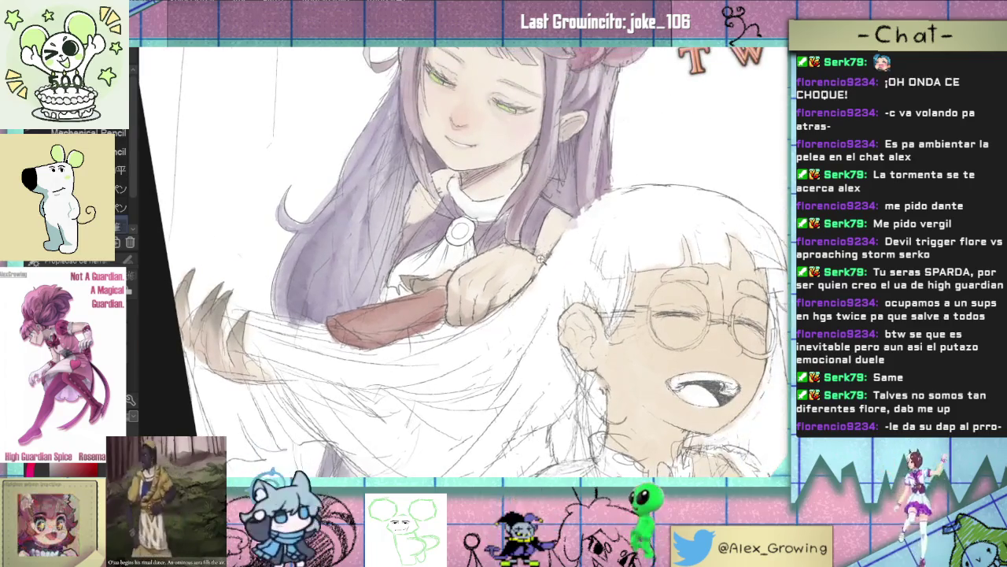
pyautogui.scroll(3, 567, 266)
pyautogui.scroll(2, 568, 266)
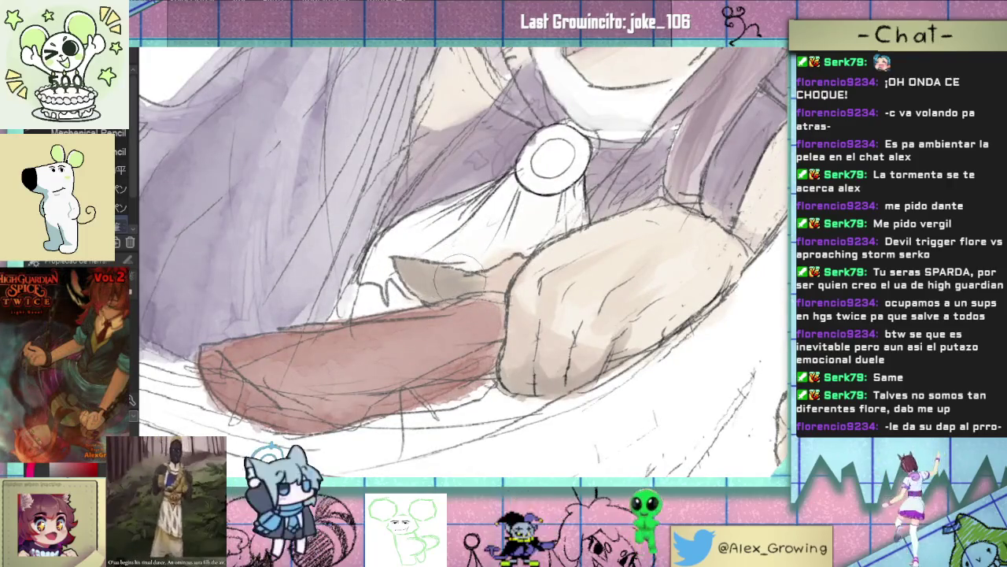
pyautogui.scroll(-3, 484, 262)
pyautogui.scroll(3, 484, 264)
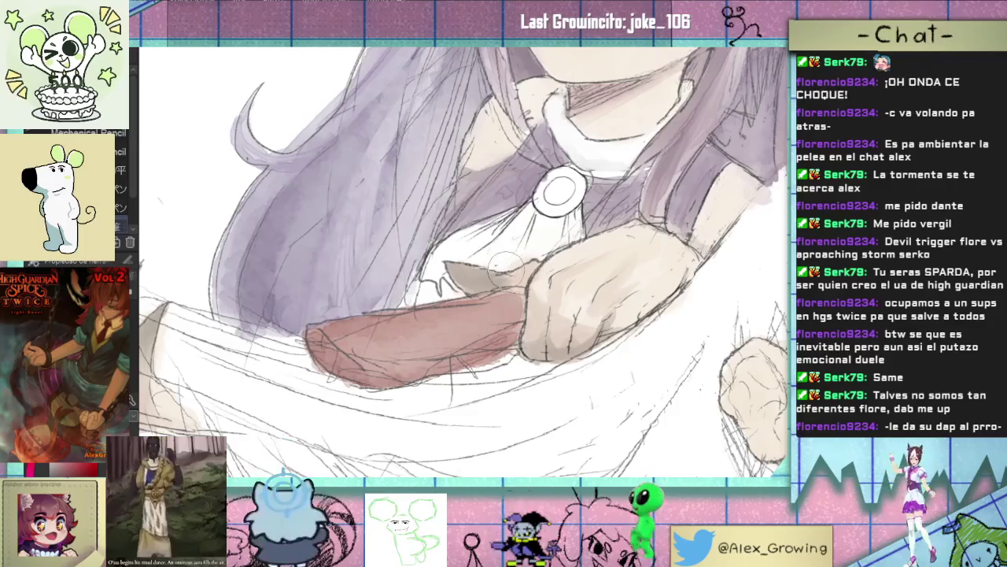
pyautogui.scroll(-3, 495, 267)
pyautogui.scroll(3, 496, 267)
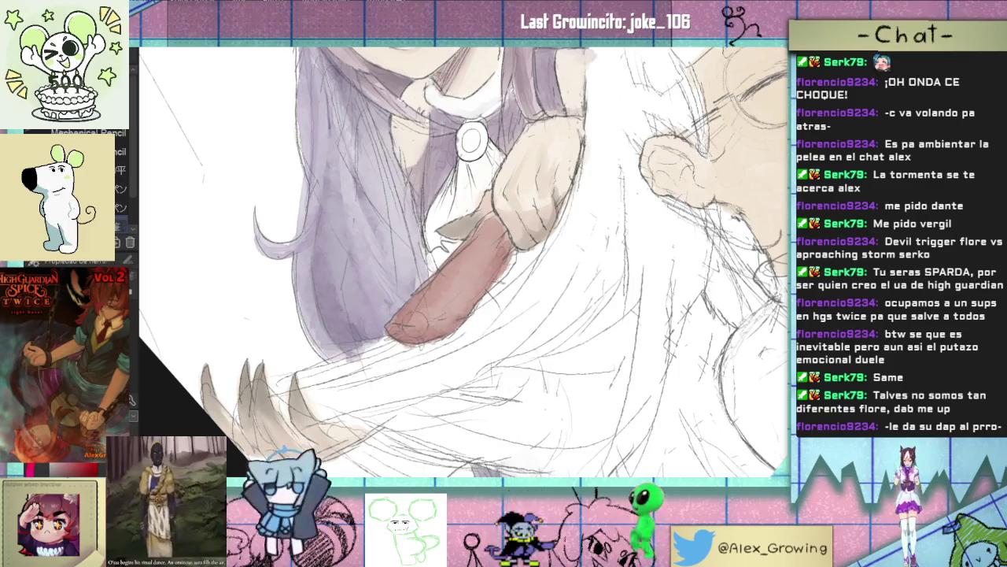
pyautogui.moveTo(440, 324); pyautogui.dragTo(404, 322)
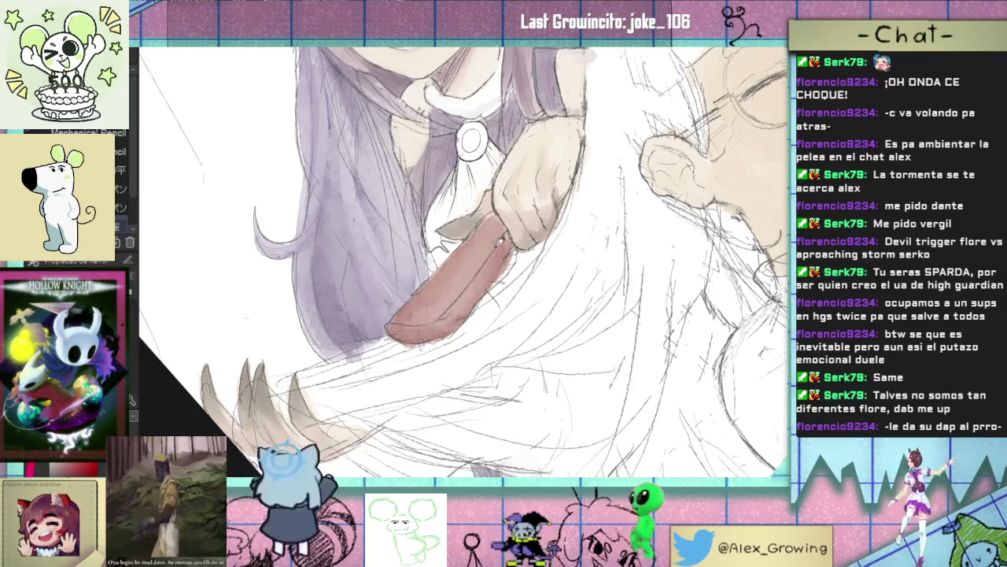
pyautogui.scroll(-3, 465, 288)
pyautogui.scroll(3, 475, 293)
pyautogui.scroll(-3, 475, 293)
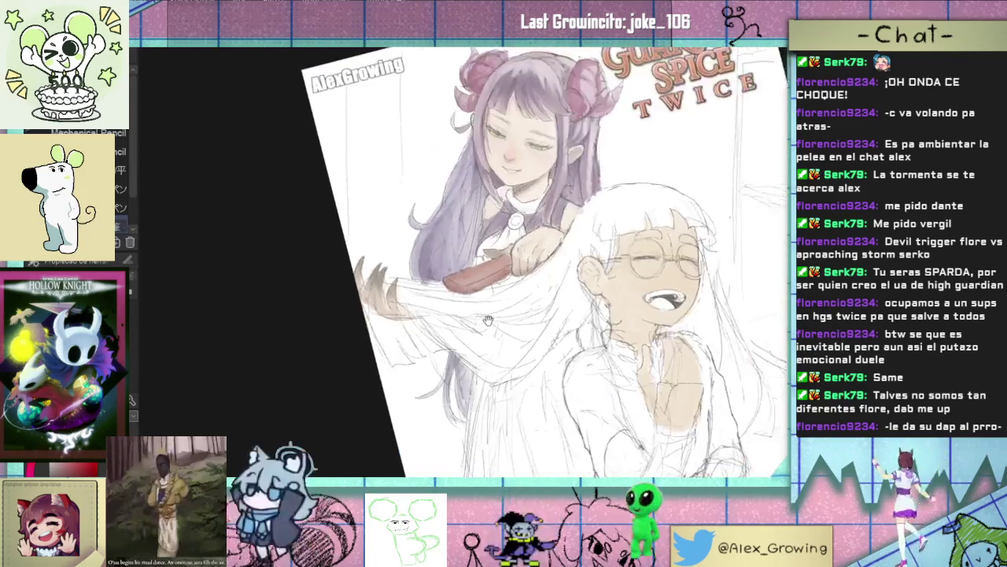
pyautogui.scroll(1, 464, 281)
pyautogui.scroll(3, 462, 281)
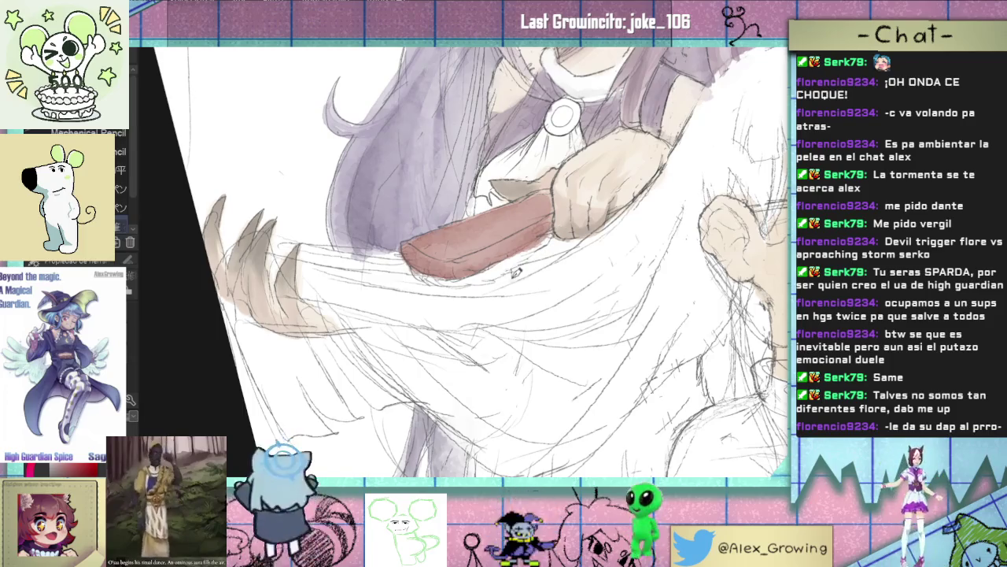
pyautogui.scroll(-3, 518, 271)
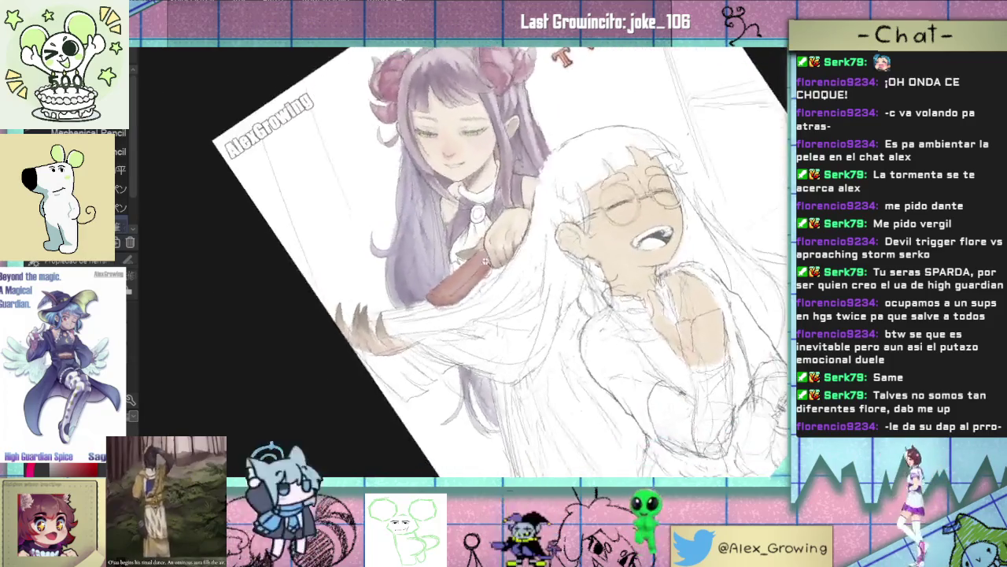
pyautogui.scroll(5, 495, 249)
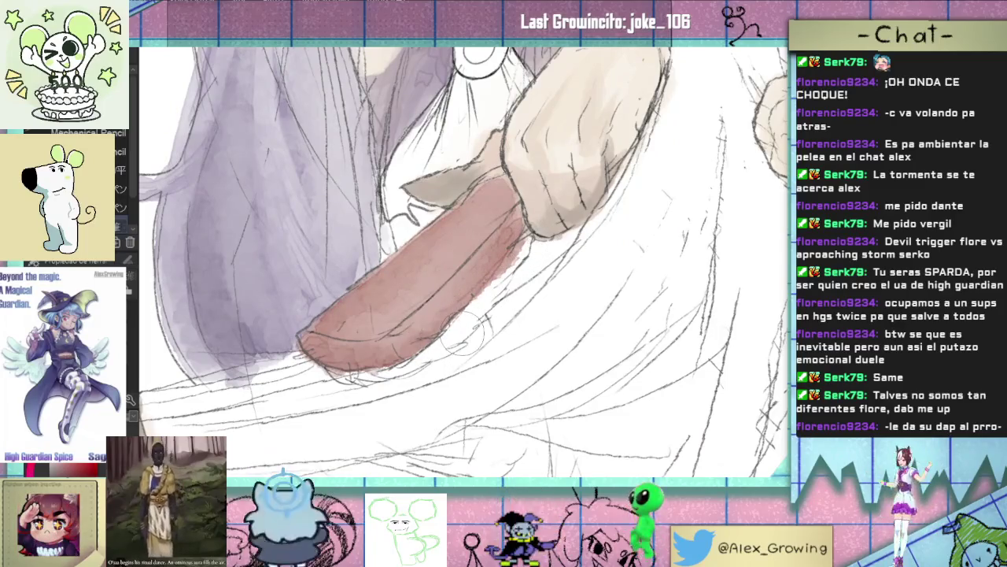
pyautogui.scroll(-5, 472, 348)
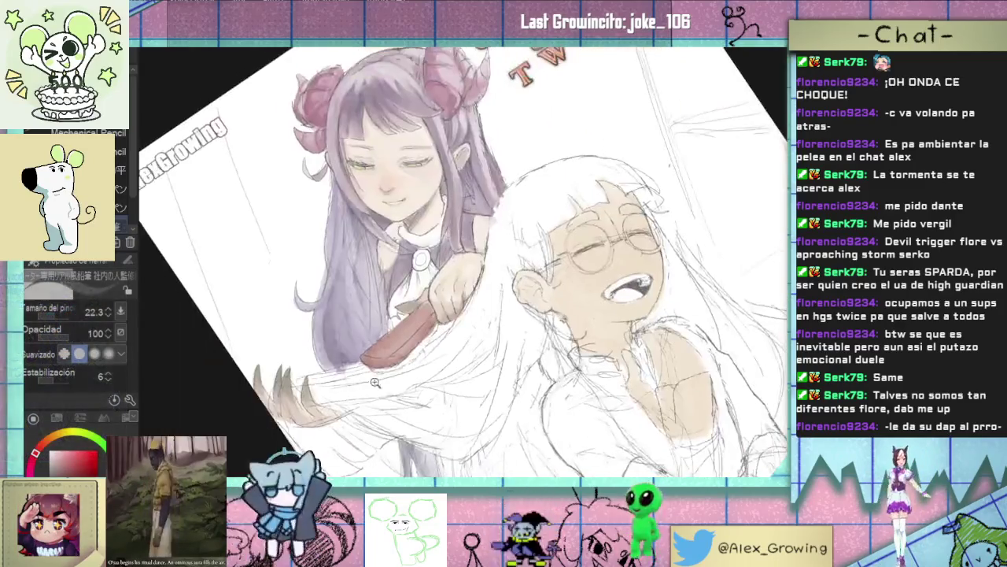
pyautogui.moveTo(493, 347); pyautogui.dragTo(565, 286)
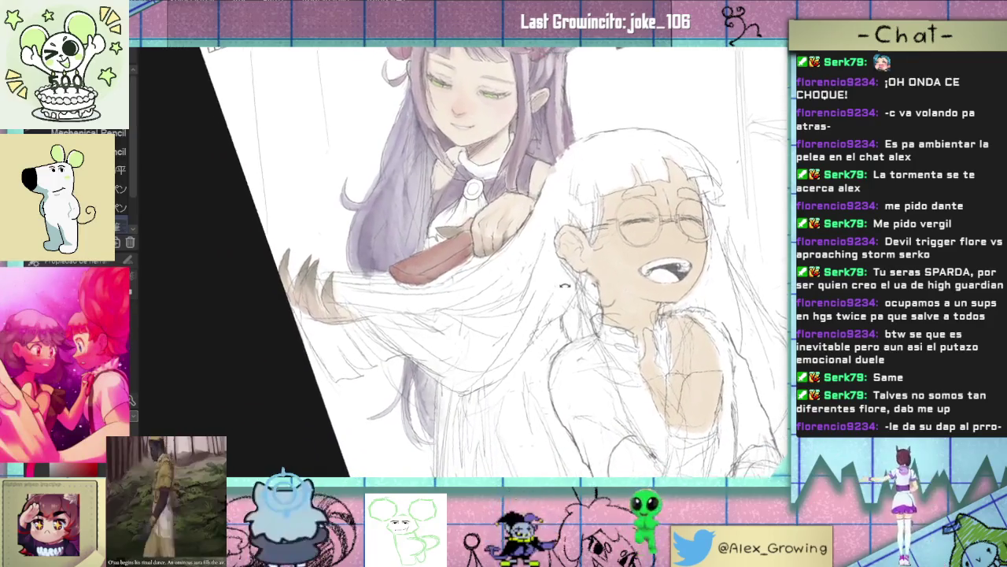
pyautogui.scroll(5, 499, 282)
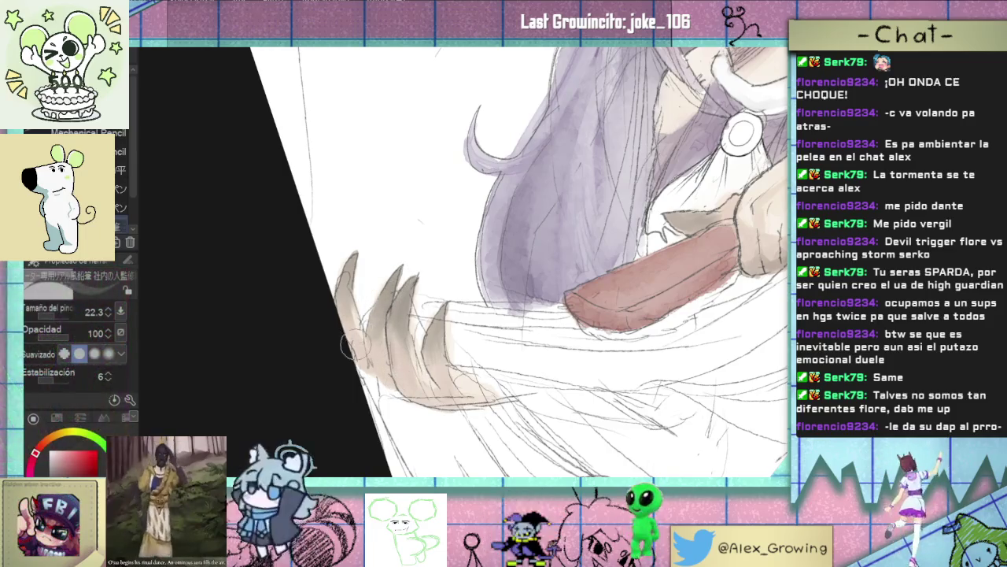
pyautogui.press('-')
pyautogui.press('^')
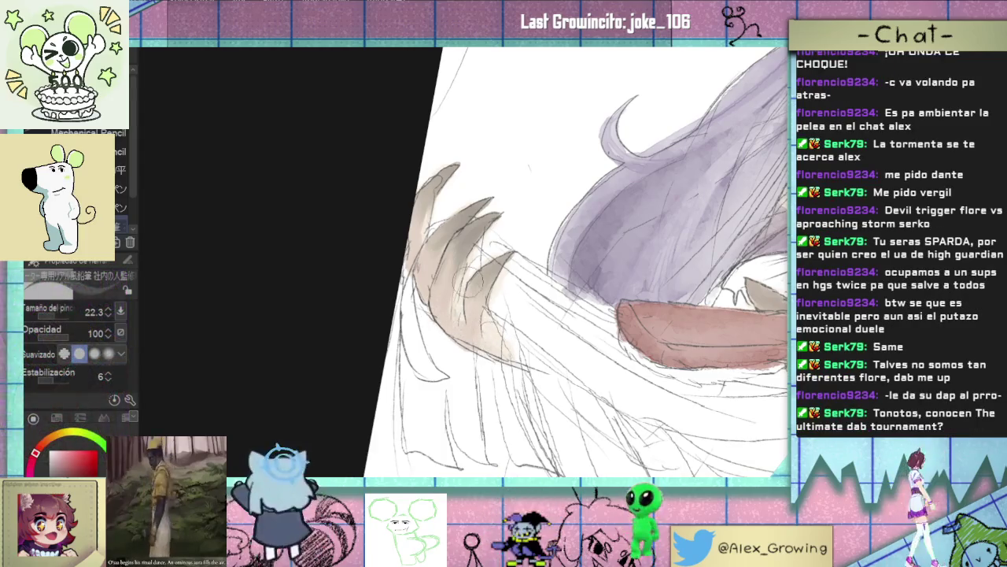
pyautogui.scroll(-2, 454, 283)
pyautogui.moveTo(552, 275); pyautogui.dragTo(454, 282)
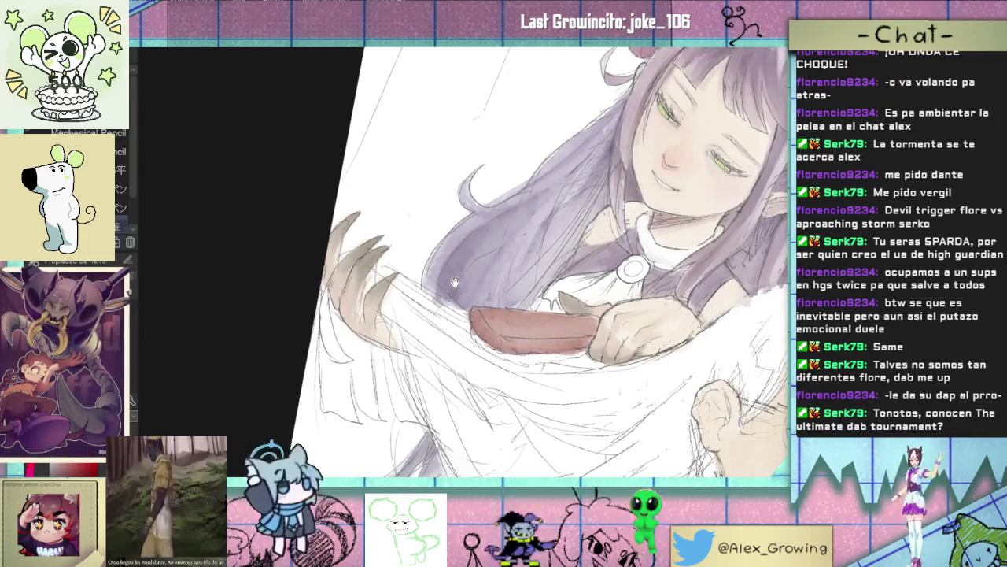
pyautogui.moveTo(688, 206); pyautogui.dragTo(673, 175)
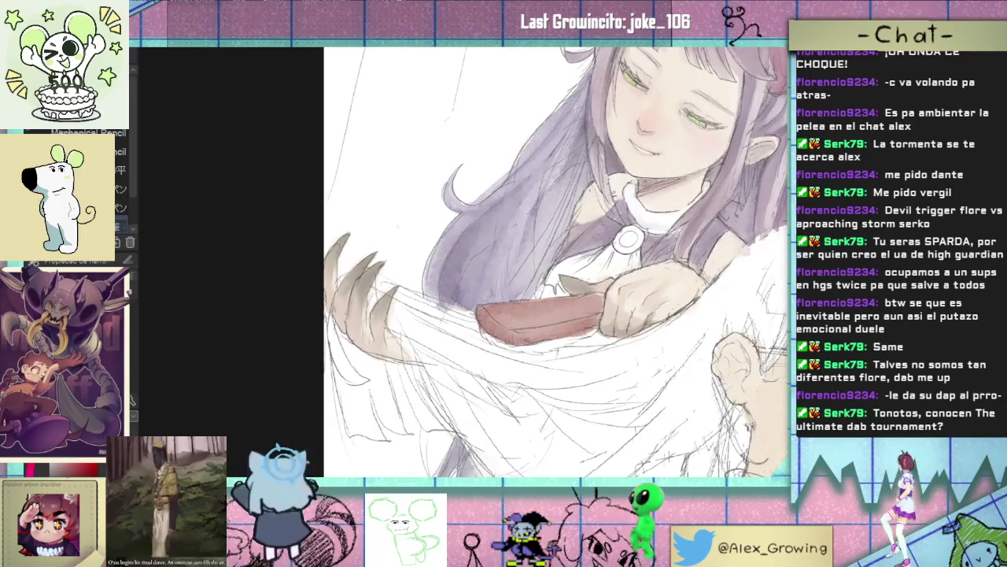
pyautogui.scroll(1, 384, 305)
pyautogui.scroll(1, 370, 307)
pyautogui.scroll(1, 366, 311)
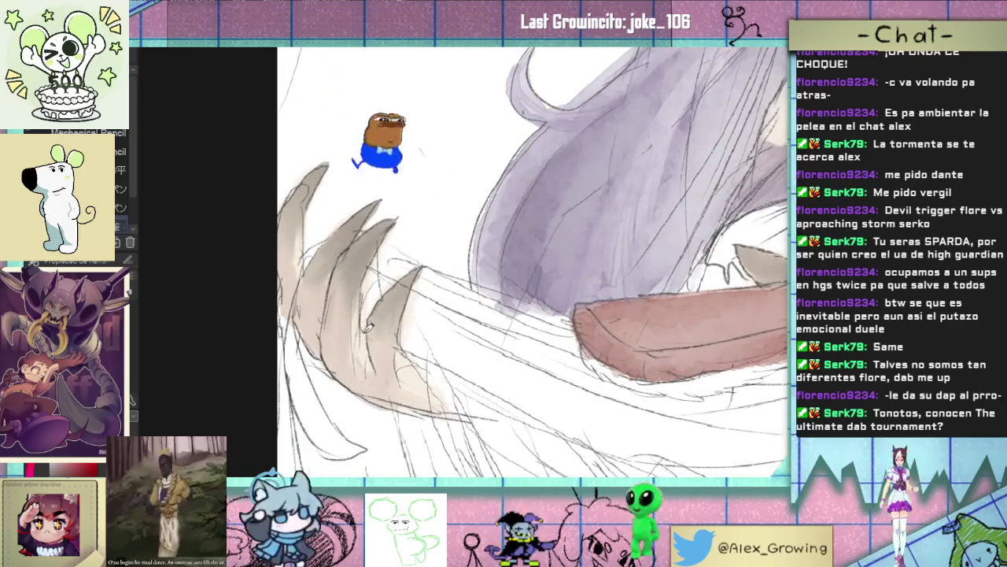
pyautogui.scroll(-2, 367, 325)
pyautogui.moveTo(236, 315)
pyautogui.mouseDown()
pyautogui.moveTo(400, 320)
pyautogui.moveTo(408, 341)
pyautogui.mouseUp()
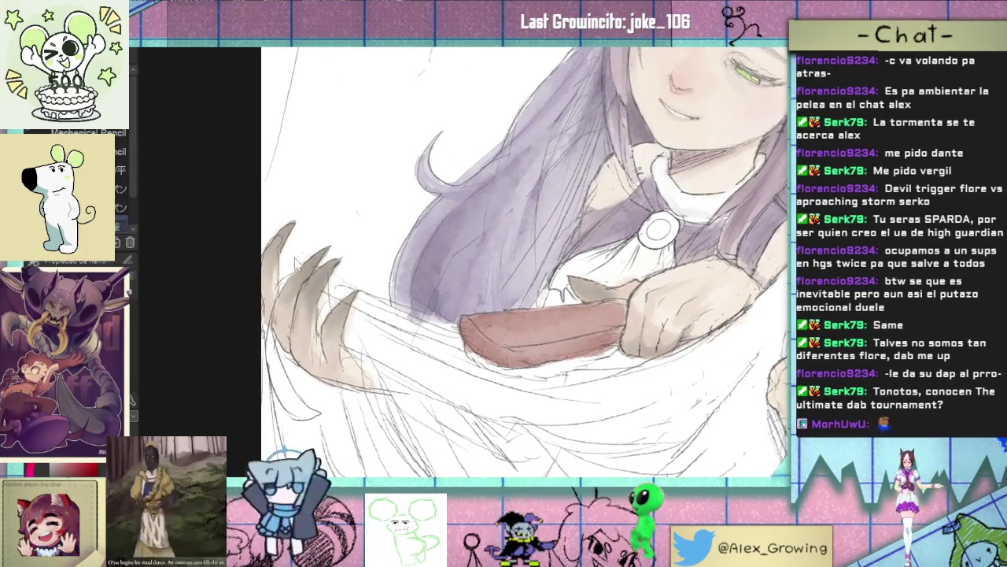
pyautogui.scroll(-2, 501, 244)
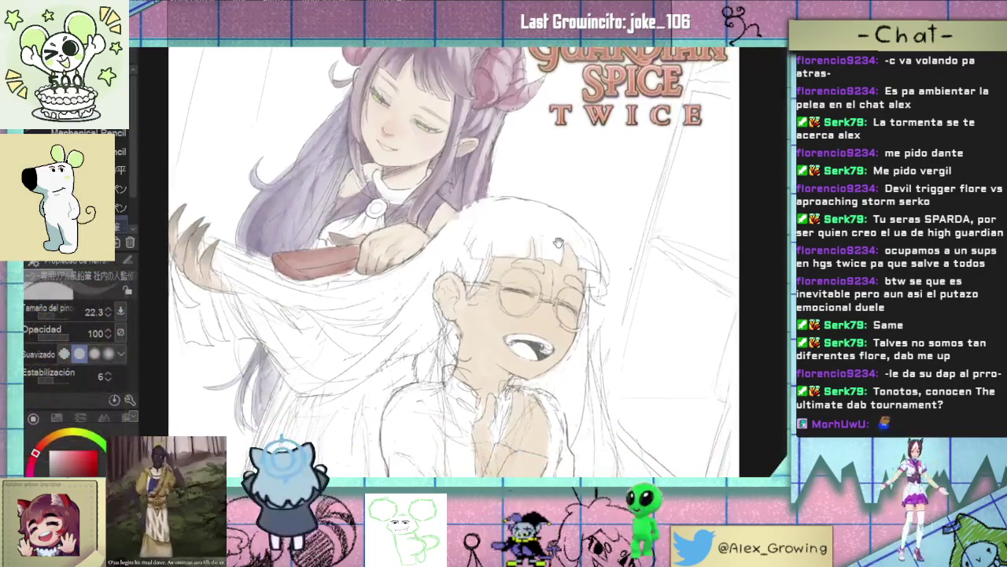
pyautogui.scroll(-2, 501, 244)
pyautogui.moveTo(501, 244)
pyautogui.mouseDown()
pyautogui.moveTo(482, 340)
pyautogui.moveTo(505, 183)
pyautogui.moveTo(476, 254)
pyautogui.mouseUp()
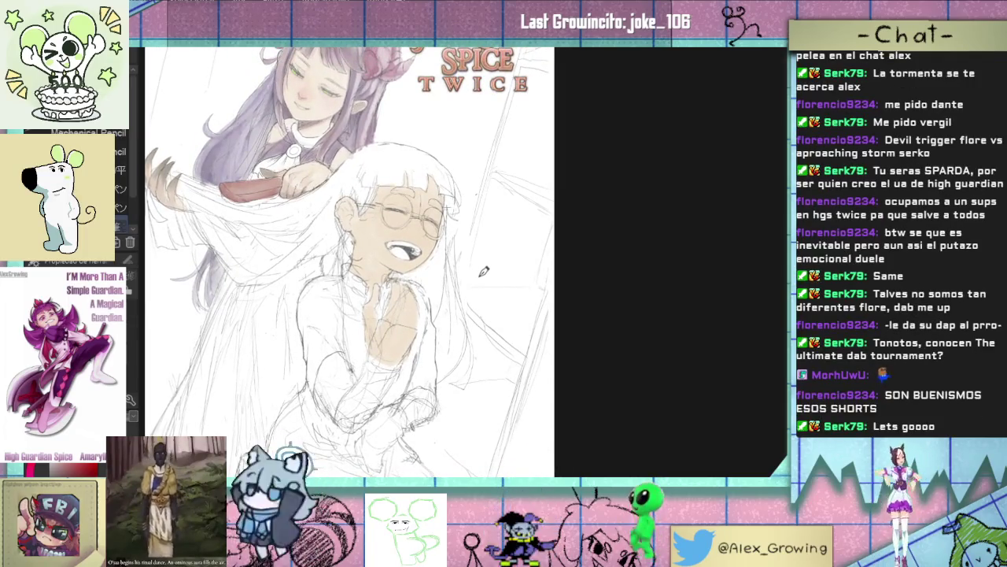
pyautogui.moveTo(479, 278); pyautogui.dragTo(494, 293)
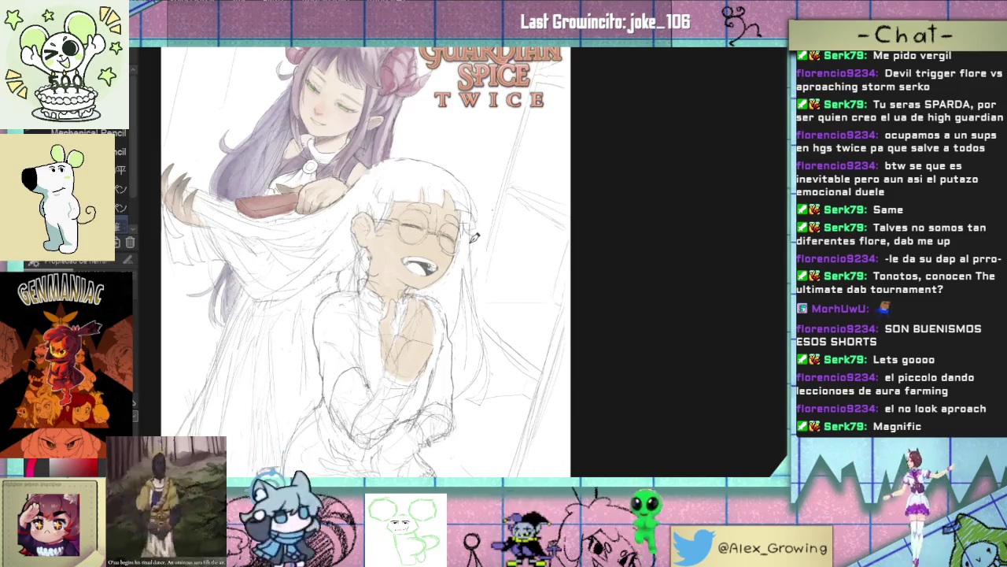
pyautogui.click(474, 238)
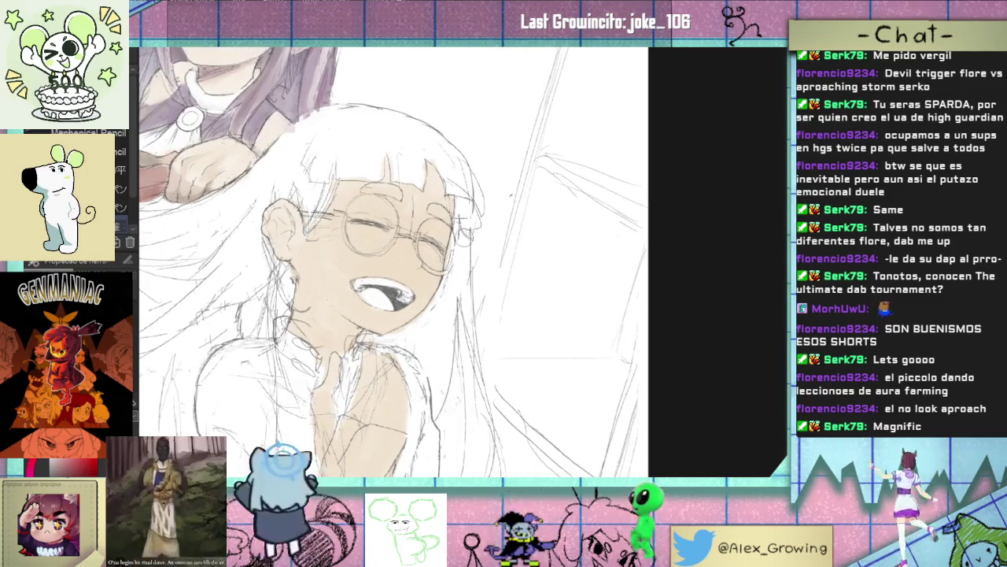
pyautogui.moveTo(464, 211); pyautogui.dragTo(488, 267)
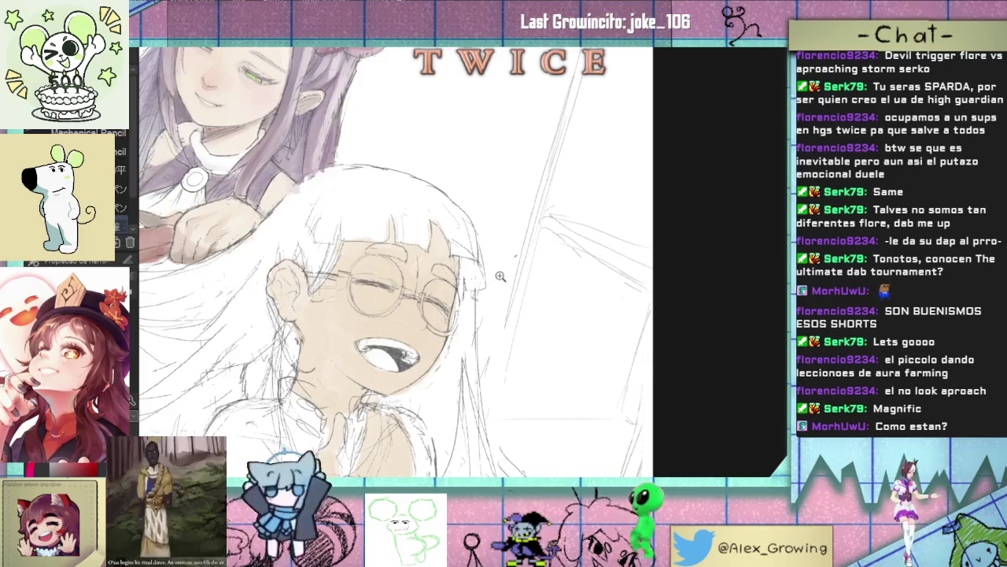
pyautogui.scroll(-3, 501, 277)
pyautogui.scroll(2, 476, 250)
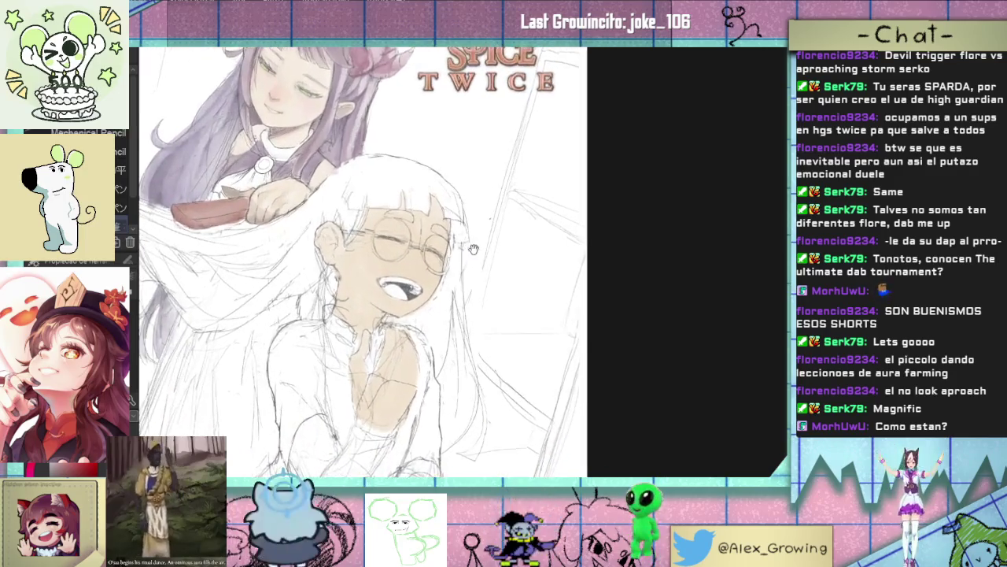
pyautogui.scroll(-3, 476, 250)
pyautogui.scroll(5, 441, 252)
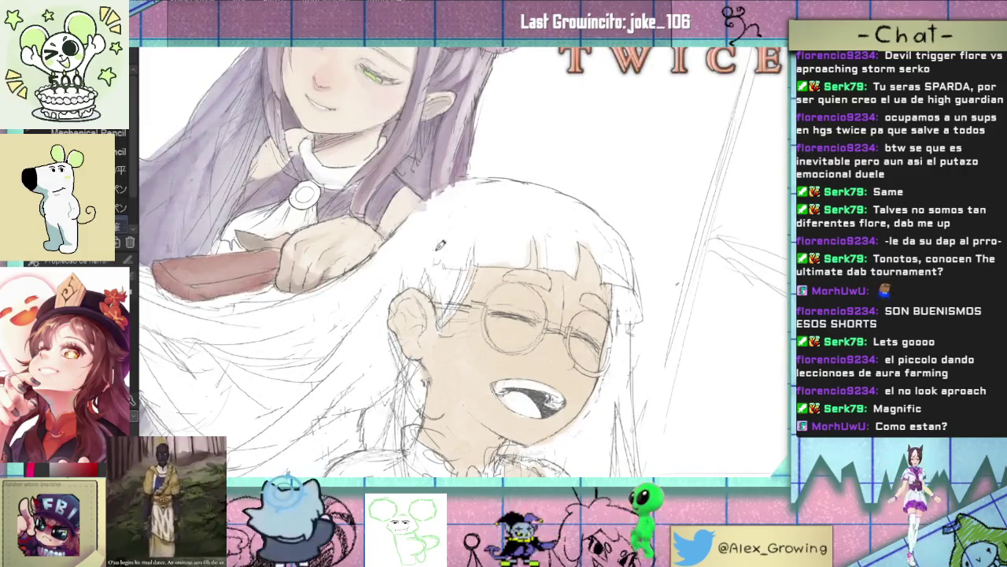
pyautogui.scroll(-3, 464, 212)
pyautogui.scroll(4, 464, 212)
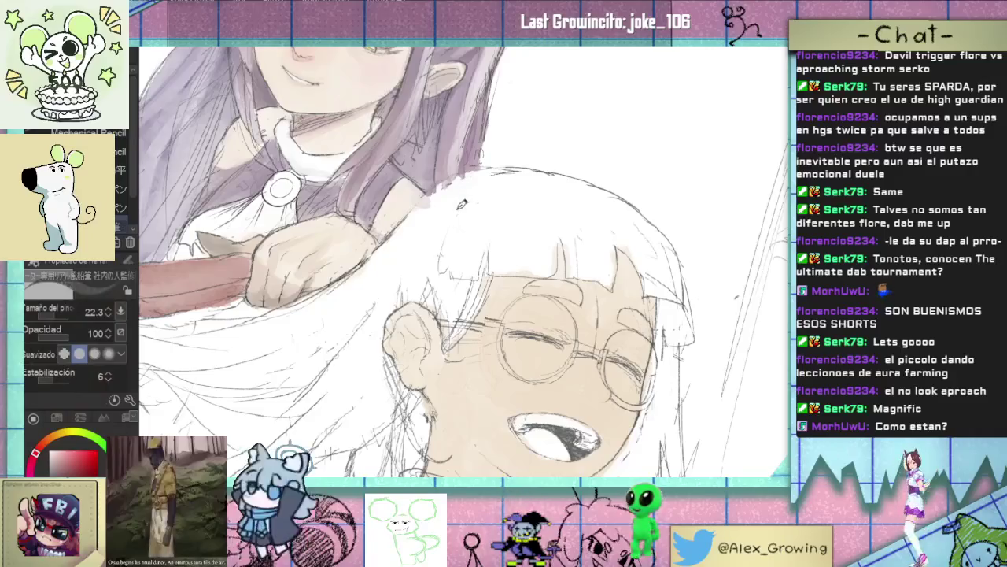
pyautogui.scroll(-3, 504, 174)
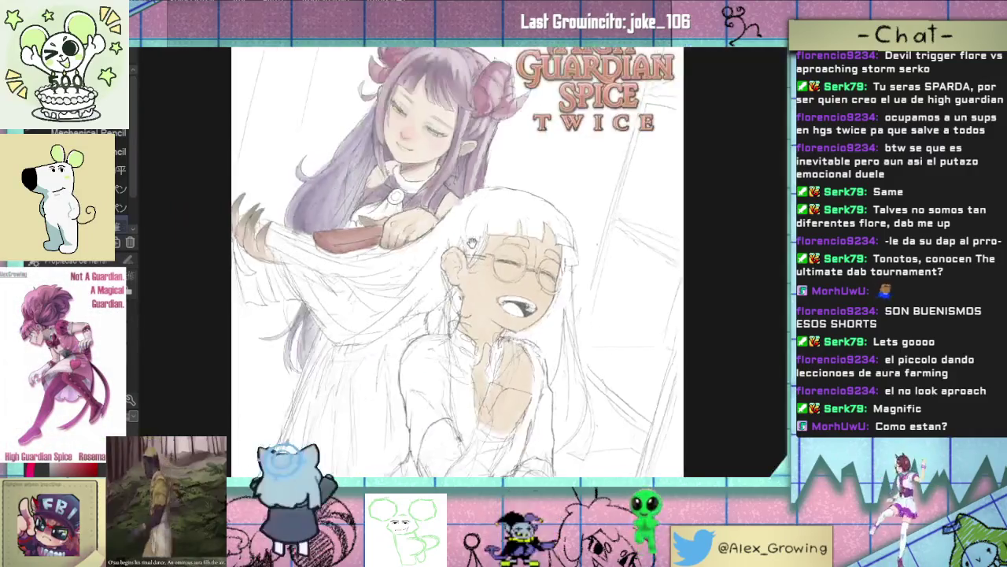
pyautogui.scroll(2, 447, 260)
pyautogui.scroll(1, 447, 260)
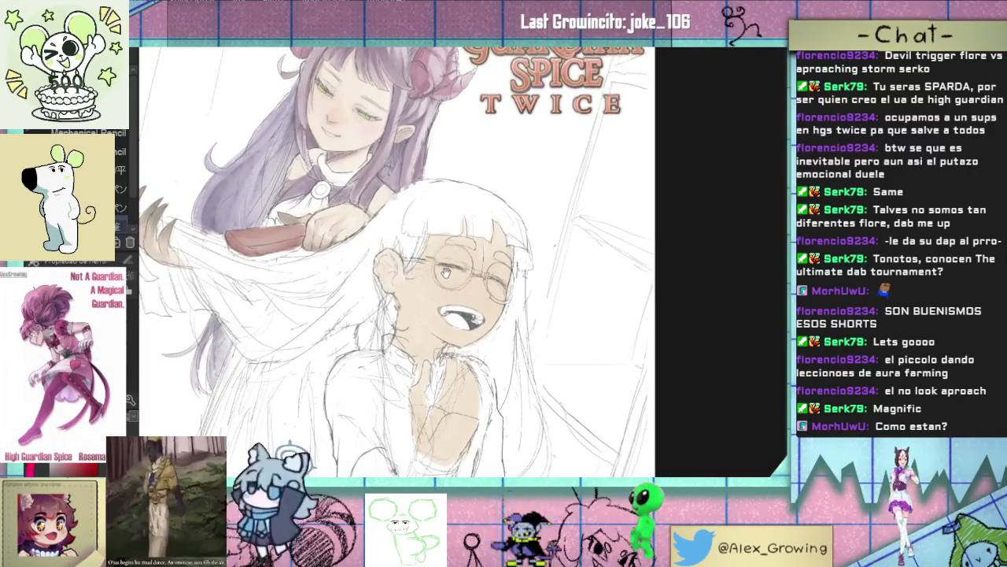
pyautogui.scroll(-2, 445, 274)
pyautogui.scroll(-1, 445, 274)
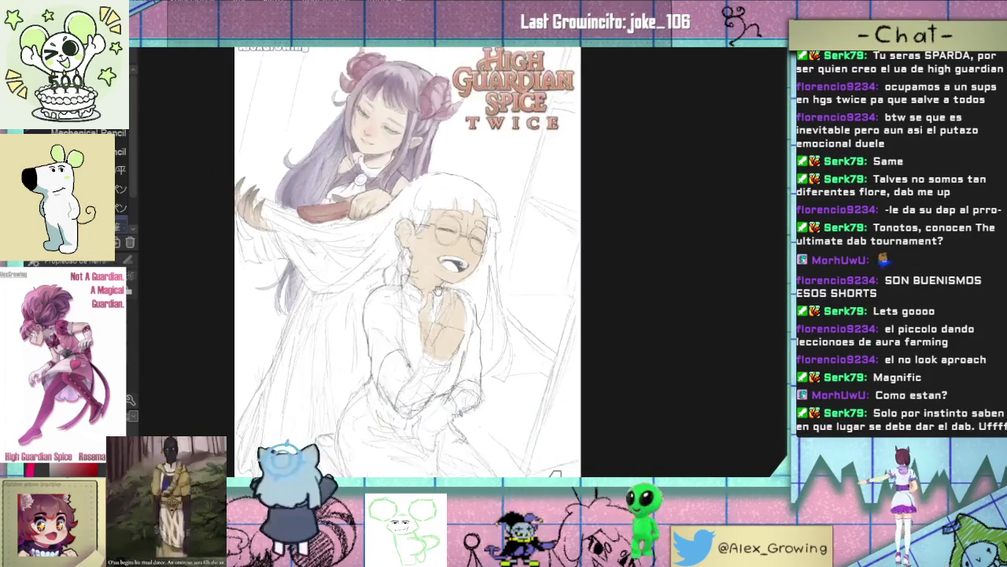
pyautogui.scroll(1, 441, 252)
pyautogui.scroll(2, 442, 252)
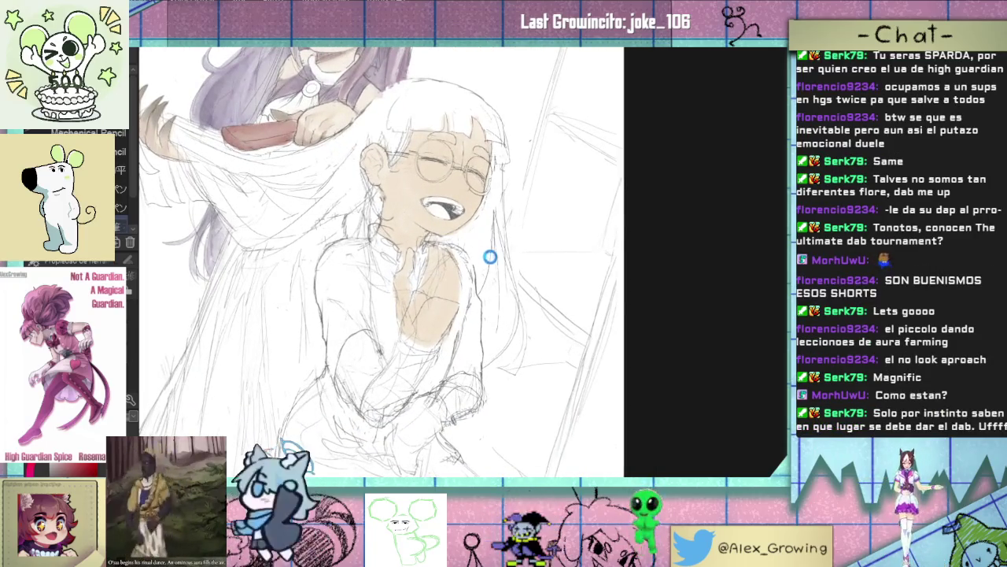
pyautogui.scroll(1, 478, 268)
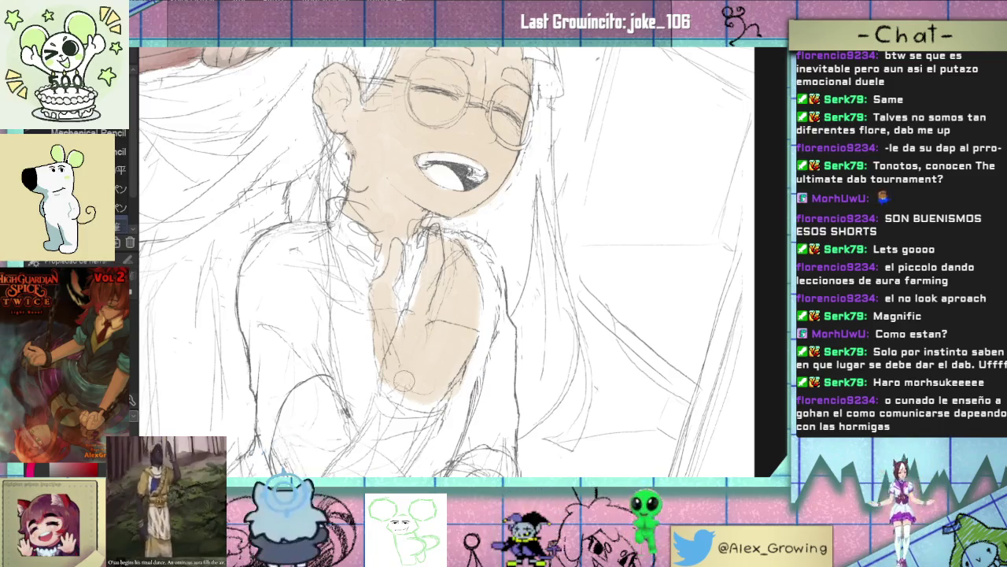
# Step: Paint skin tone over the white-haired girl's hand and neck, undoing a stray chest stroke
pyautogui.moveTo(395, 356); pyautogui.dragTo(389, 358)
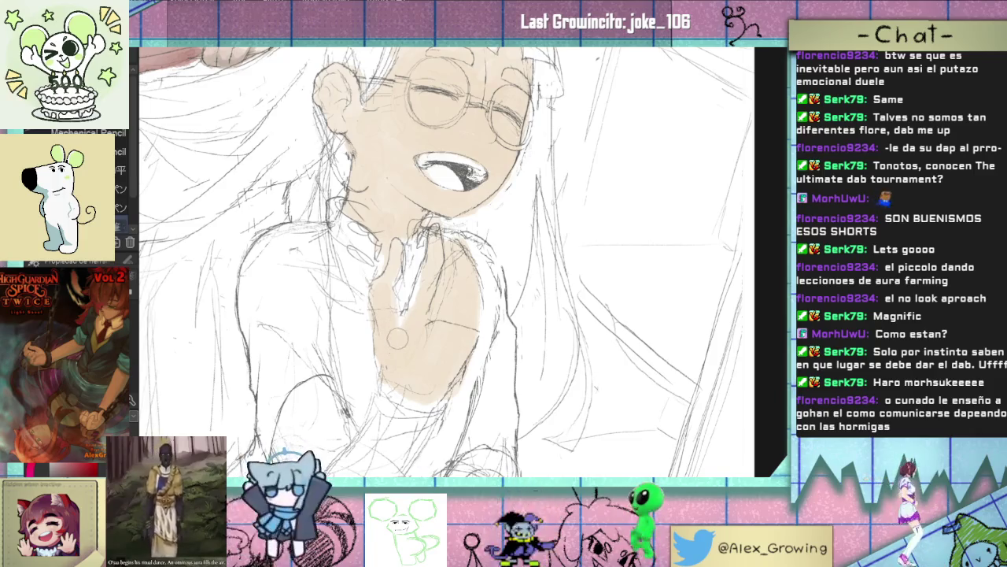
pyautogui.hotkey('ctrl', 'z')
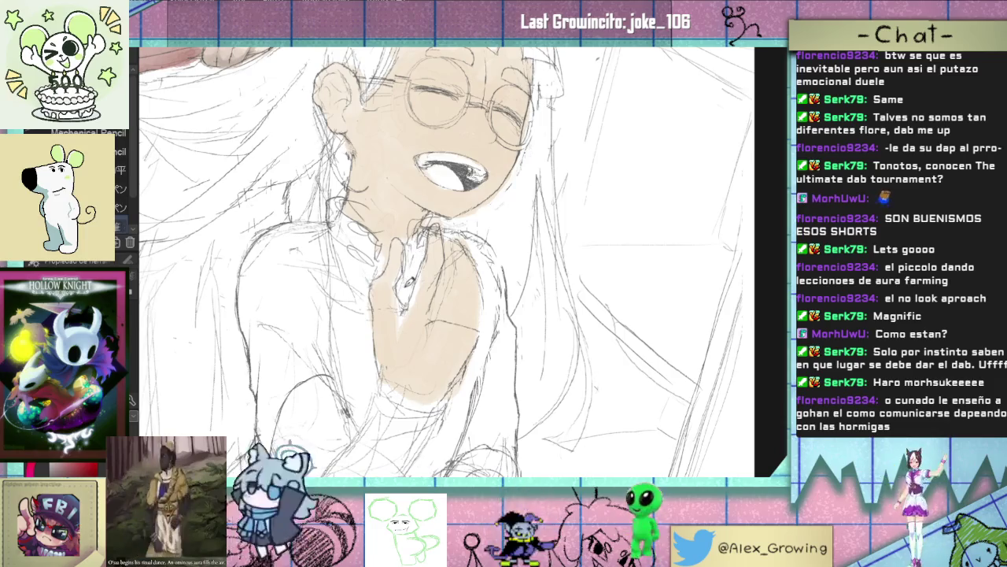
pyautogui.moveTo(407, 251); pyautogui.dragTo(387, 285)
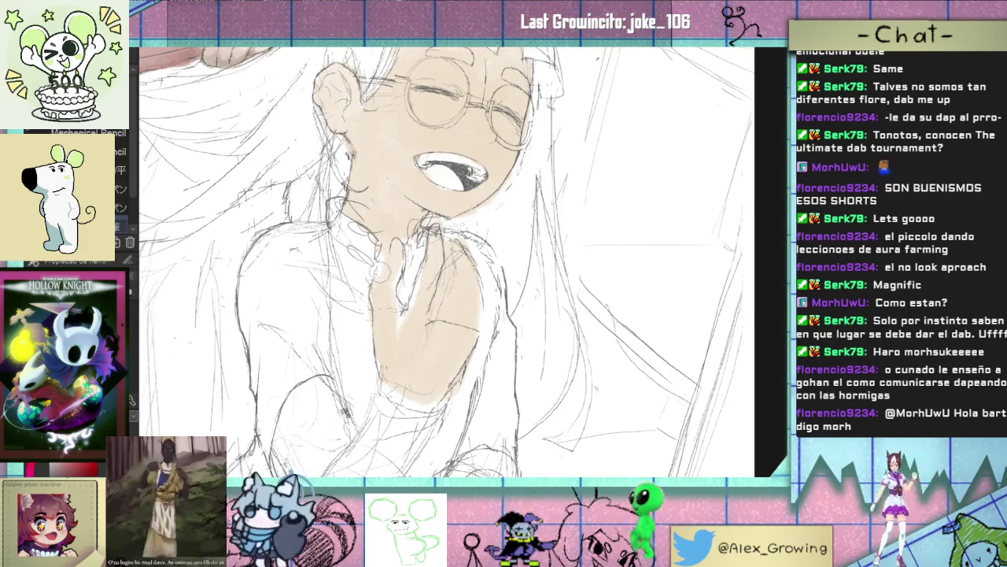
pyautogui.moveTo(391, 257); pyautogui.dragTo(378, 281)
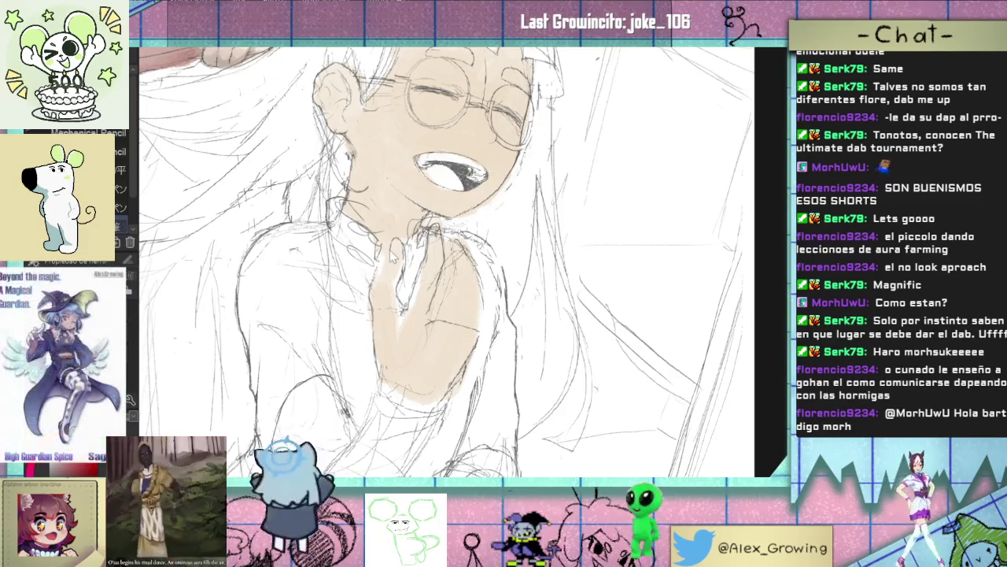
# Step: Refine the hand's pencil lines and pencil a small circle on it
pyautogui.scroll(3, 377, 278)
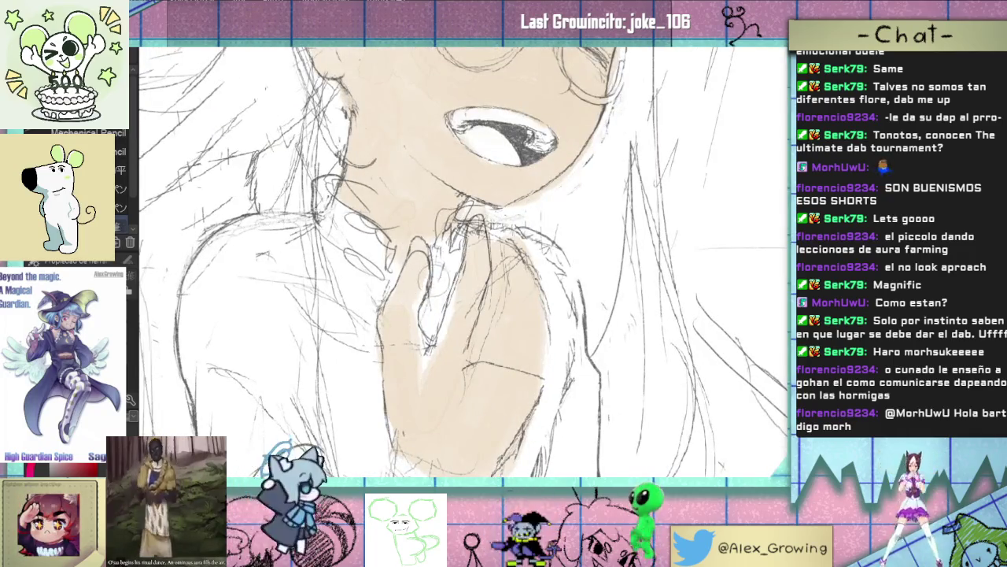
pyautogui.scroll(-3, 451, 244)
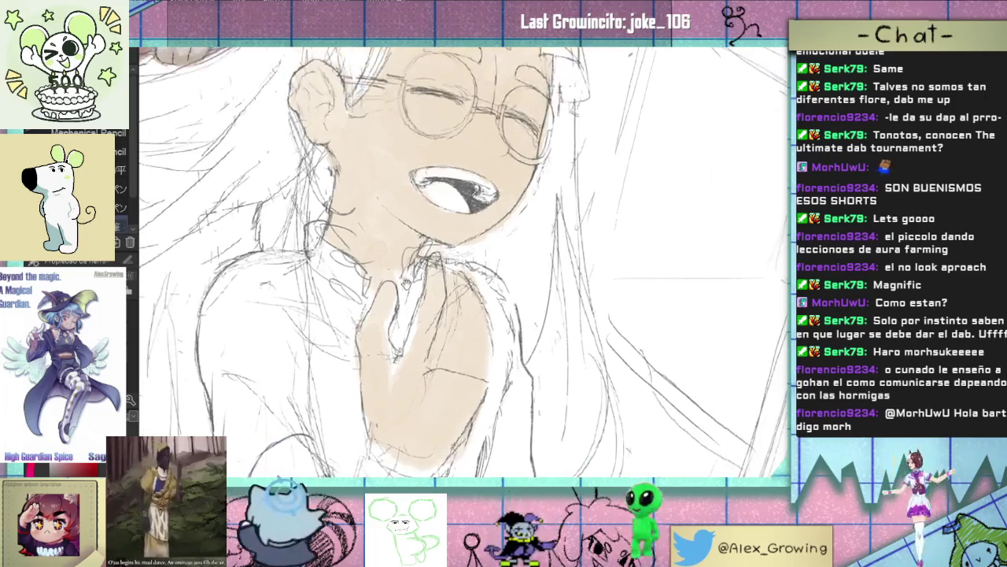
pyautogui.scroll(2, 449, 245)
pyautogui.moveTo(446, 254); pyautogui.dragTo(437, 219)
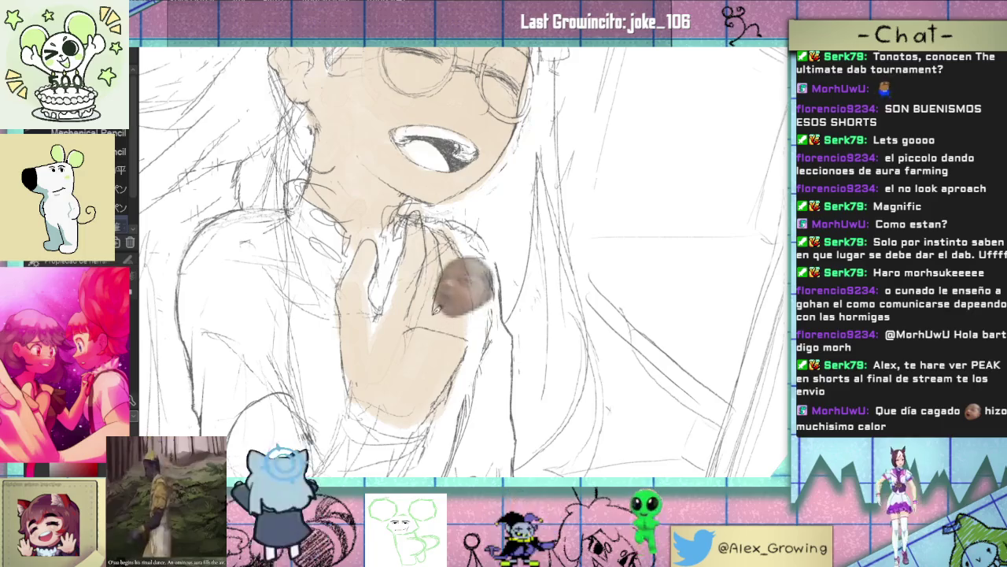
pyautogui.moveTo(419, 301); pyautogui.dragTo(417, 331)
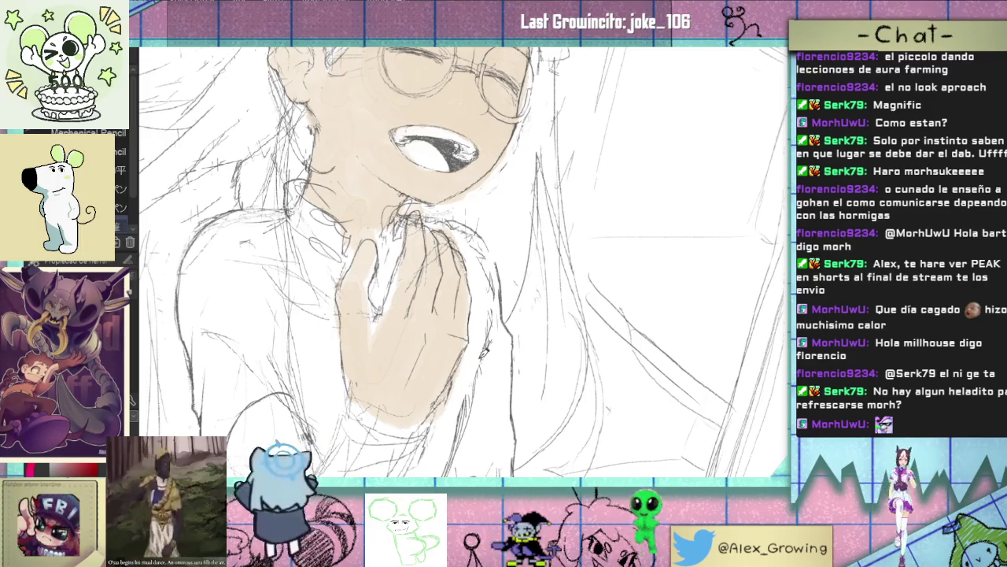
pyautogui.moveTo(510, 288); pyautogui.dragTo(521, 276)
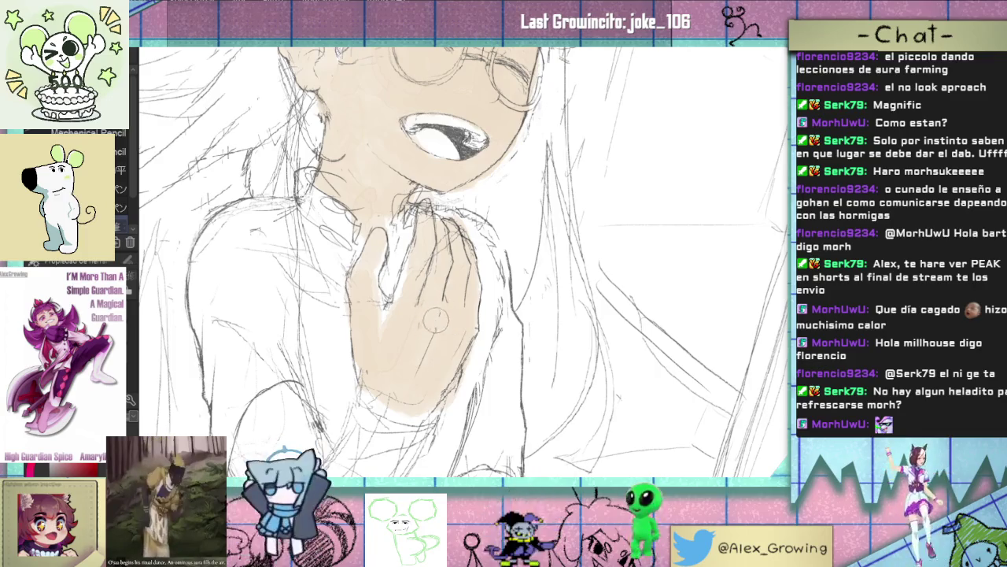
pyautogui.scroll(-3, 443, 319)
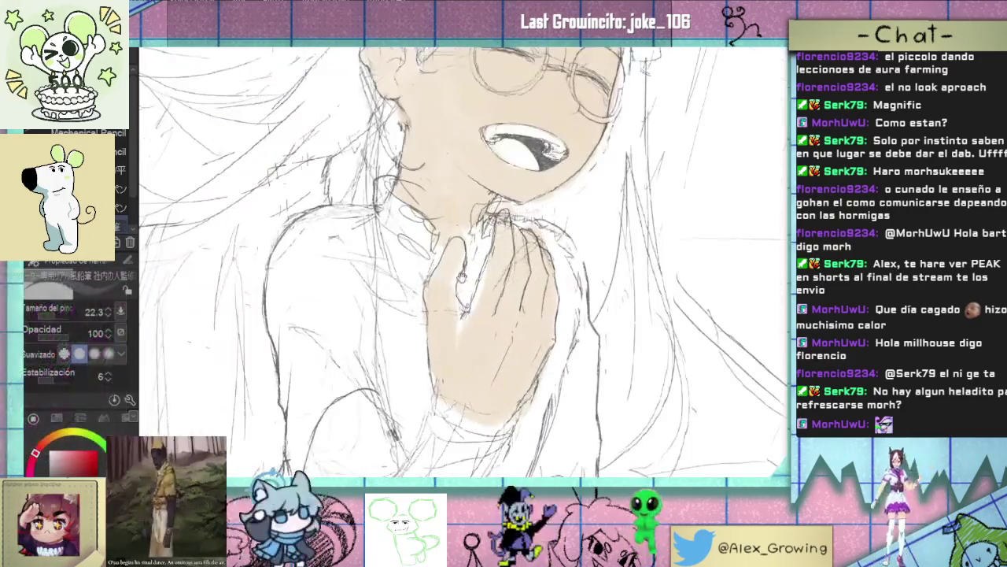
# Step: Lighten the hand's skin colour and pencil a short line along the fingers
pyautogui.moveTo(462, 276); pyautogui.dragTo(432, 355)
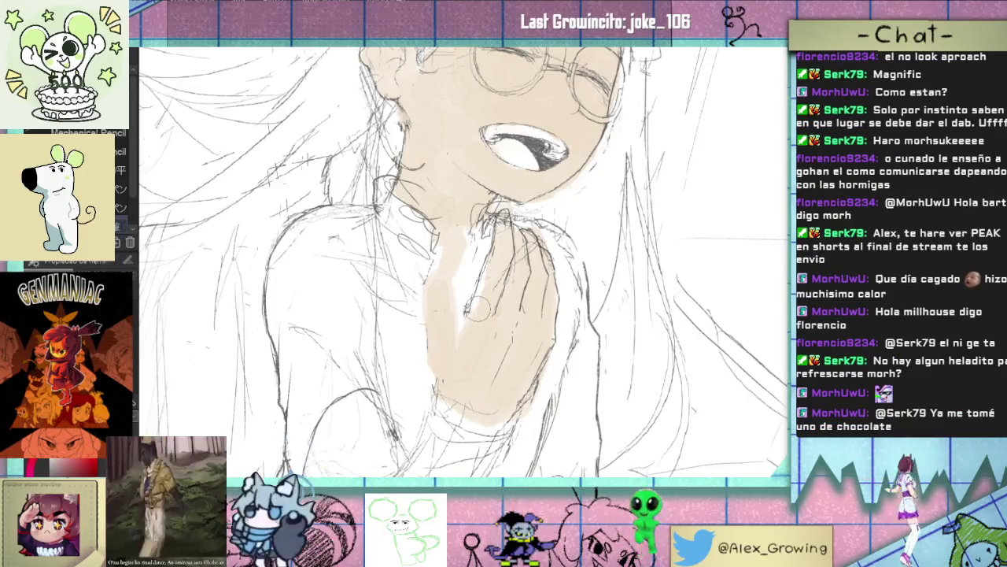
pyautogui.moveTo(466, 310); pyautogui.dragTo(471, 279)
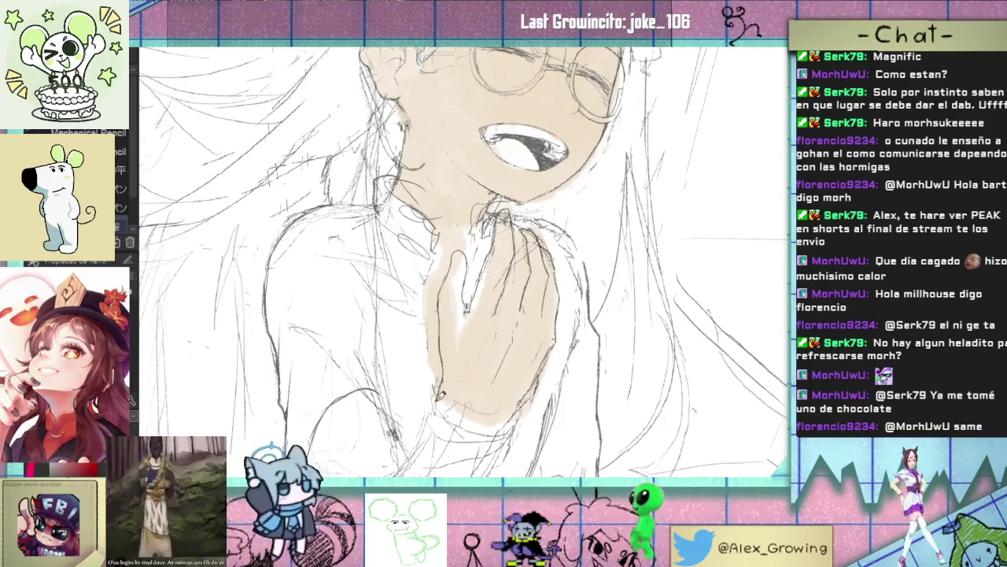
pyautogui.scroll(-3, 439, 398)
pyautogui.scroll(3, 494, 298)
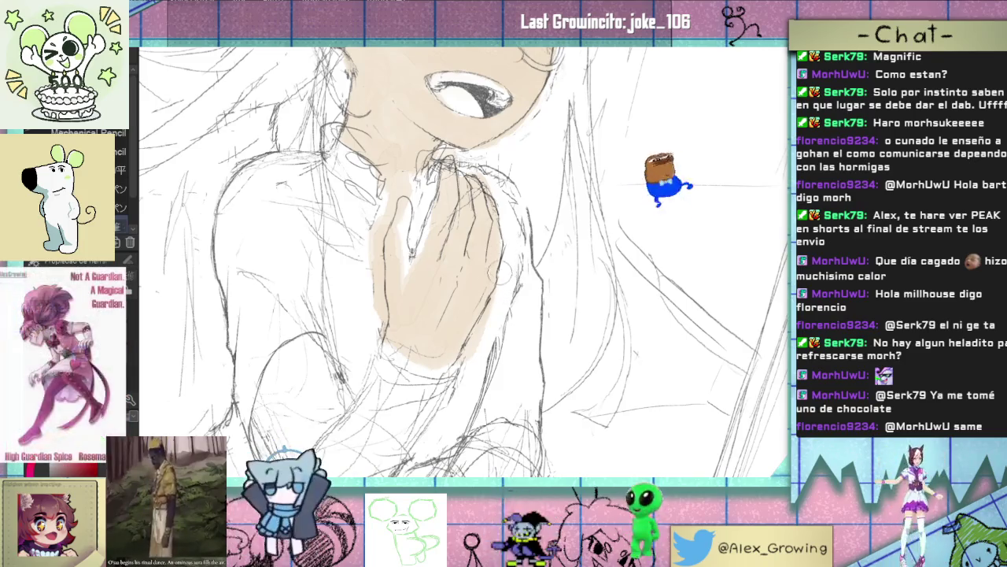
pyautogui.scroll(1, 464, 260)
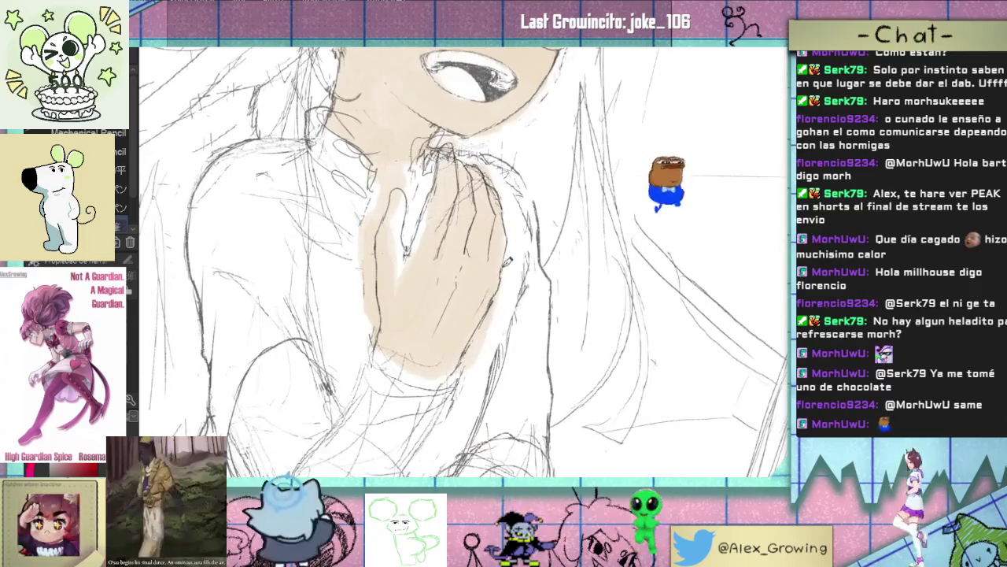
pyautogui.scroll(-2, 505, 322)
pyautogui.moveTo(505, 322); pyautogui.dragTo(525, 324)
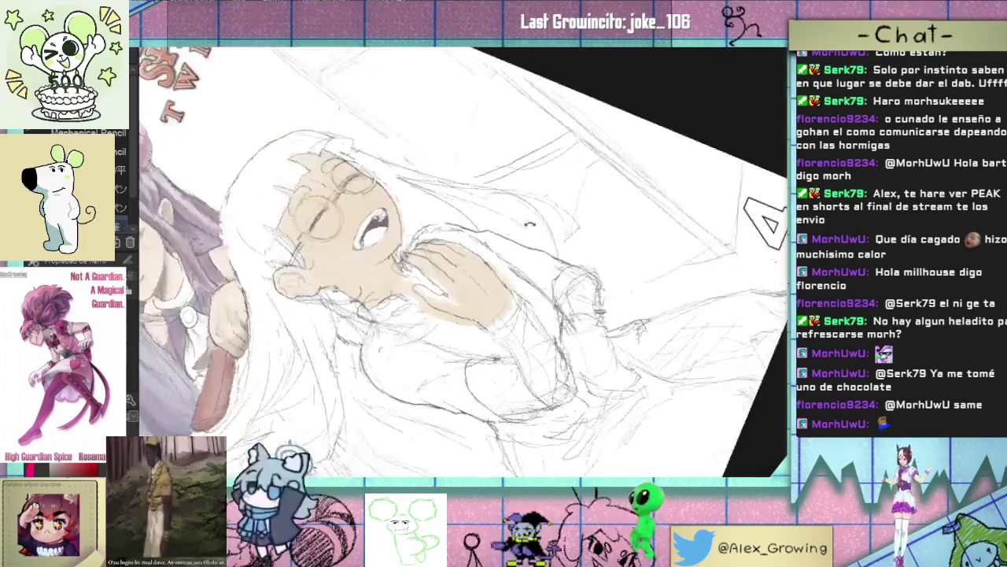
pyautogui.scroll(2, 525, 324)
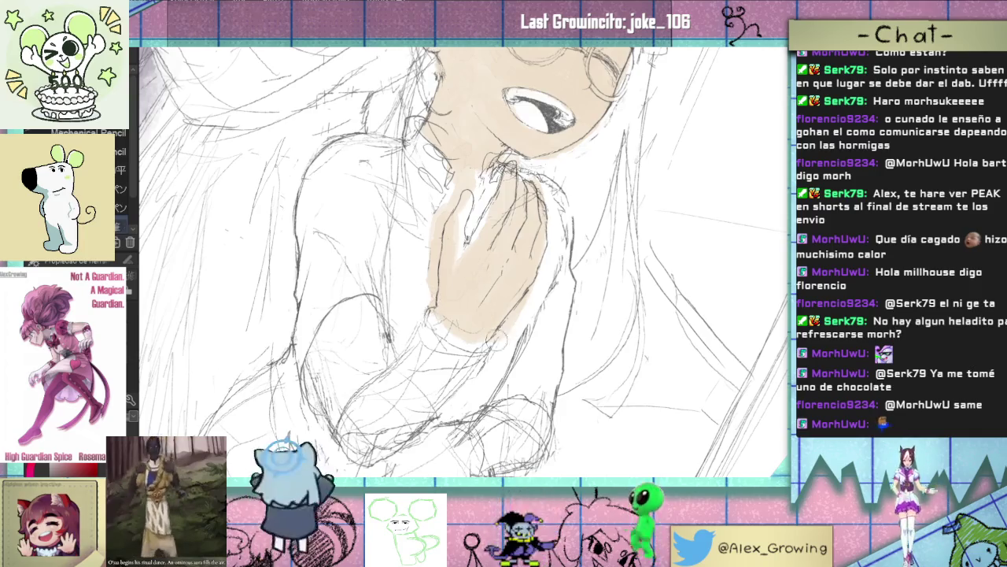
pyautogui.moveTo(494, 337); pyautogui.dragTo(463, 318)
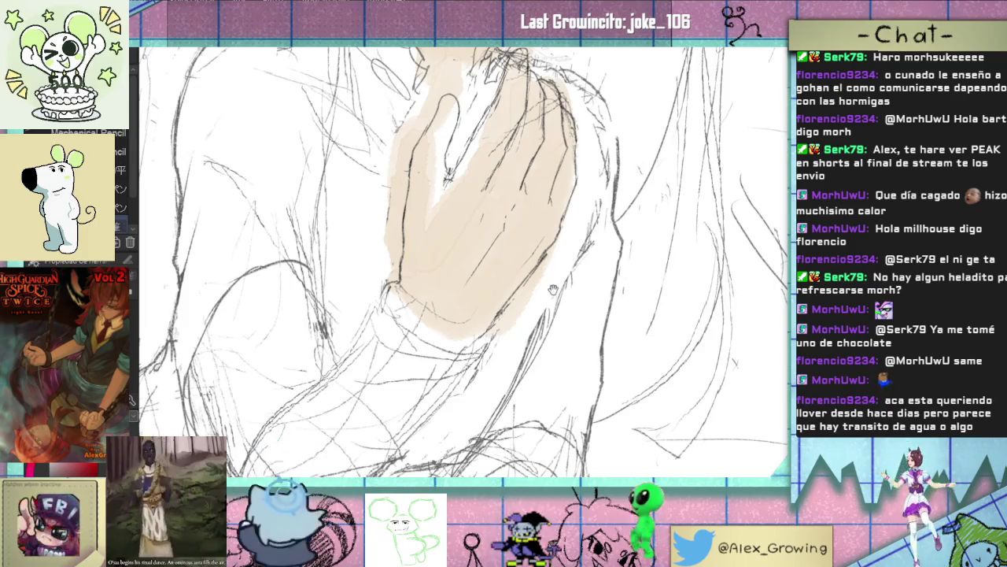
pyautogui.moveTo(529, 309); pyautogui.dragTo(556, 302)
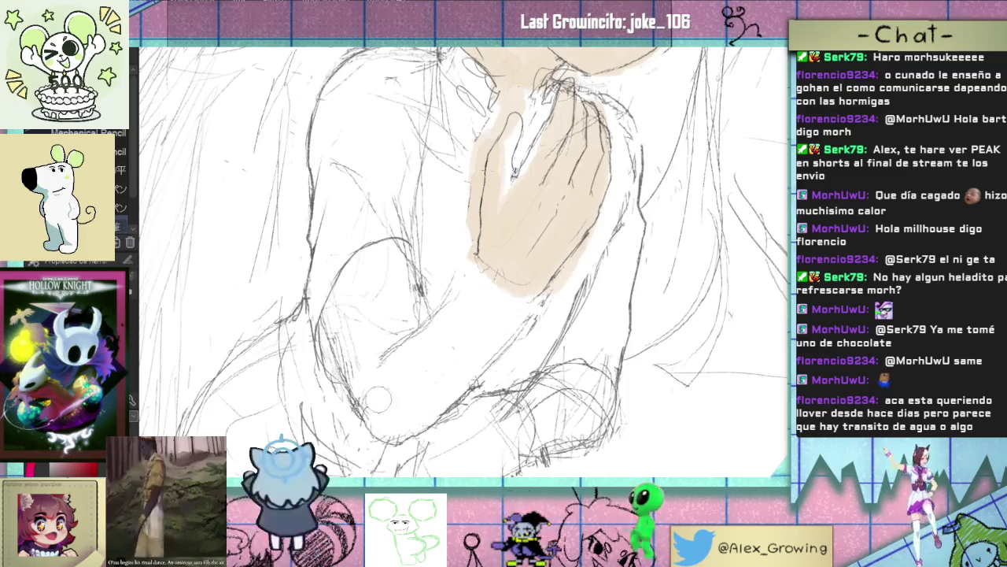
pyautogui.moveTo(374, 394); pyautogui.dragTo(398, 417)
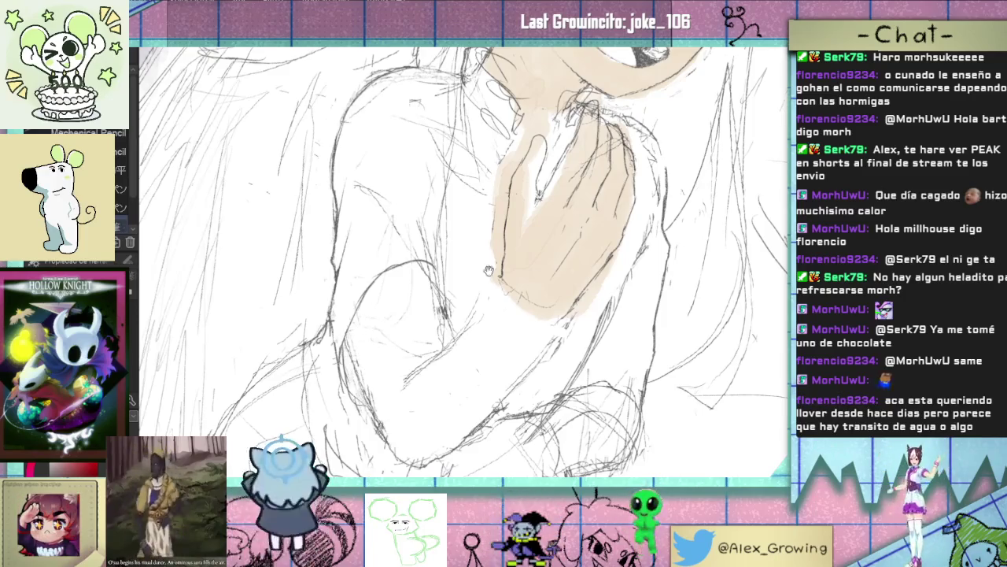
pyautogui.scroll(-3, 496, 312)
pyautogui.scroll(5, 496, 311)
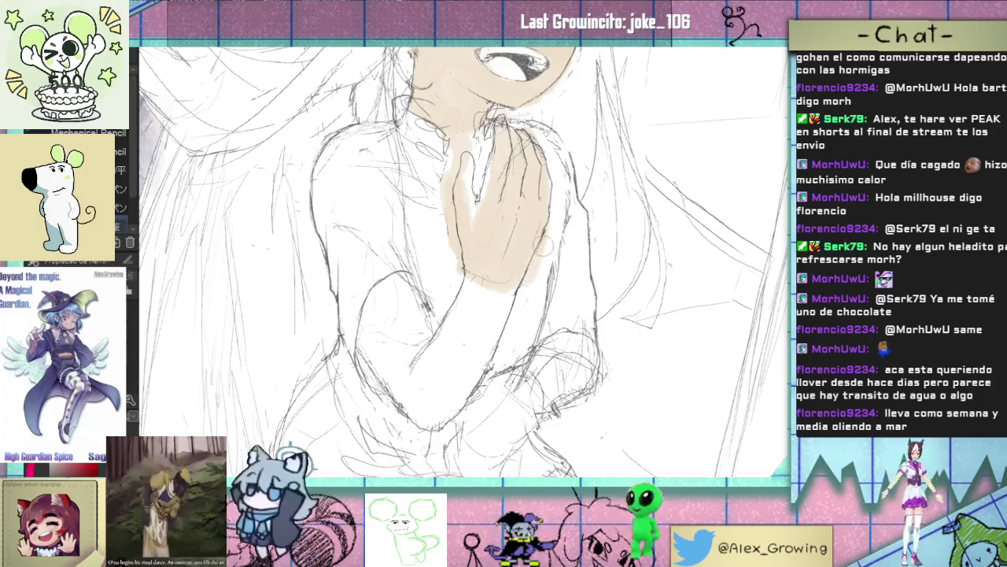
pyautogui.scroll(-3, 471, 272)
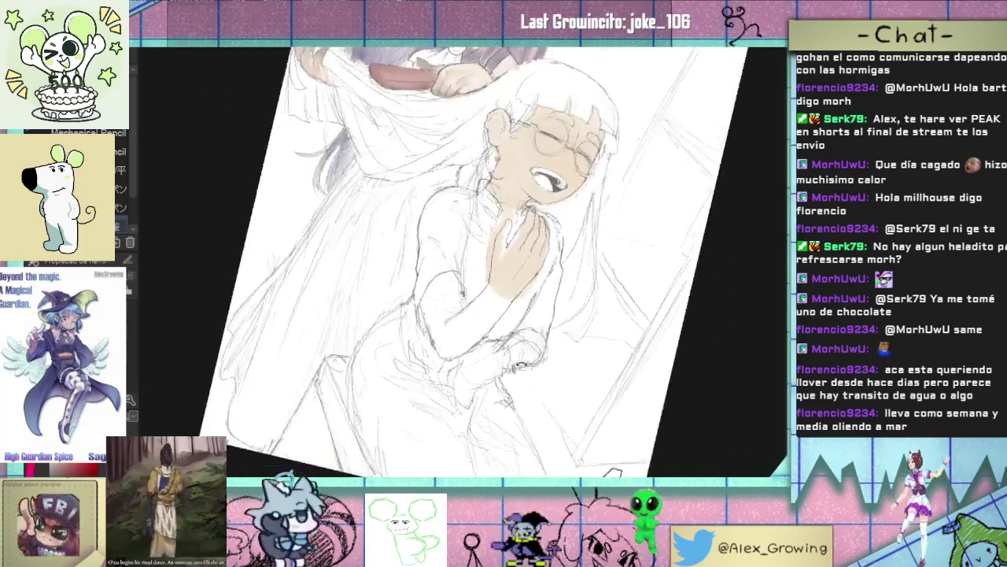
pyautogui.scroll(4, 492, 293)
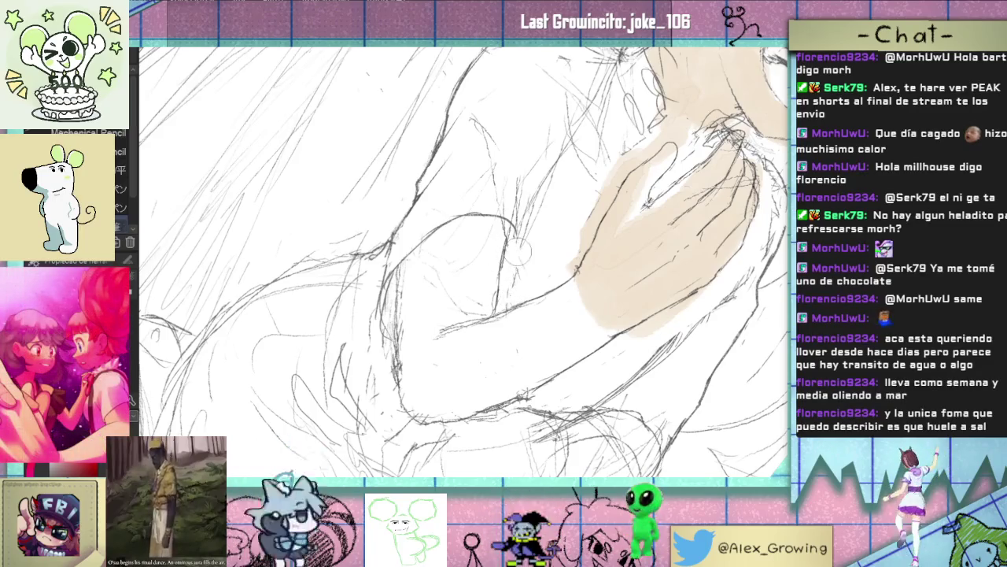
pyautogui.scroll(1, 464, 262)
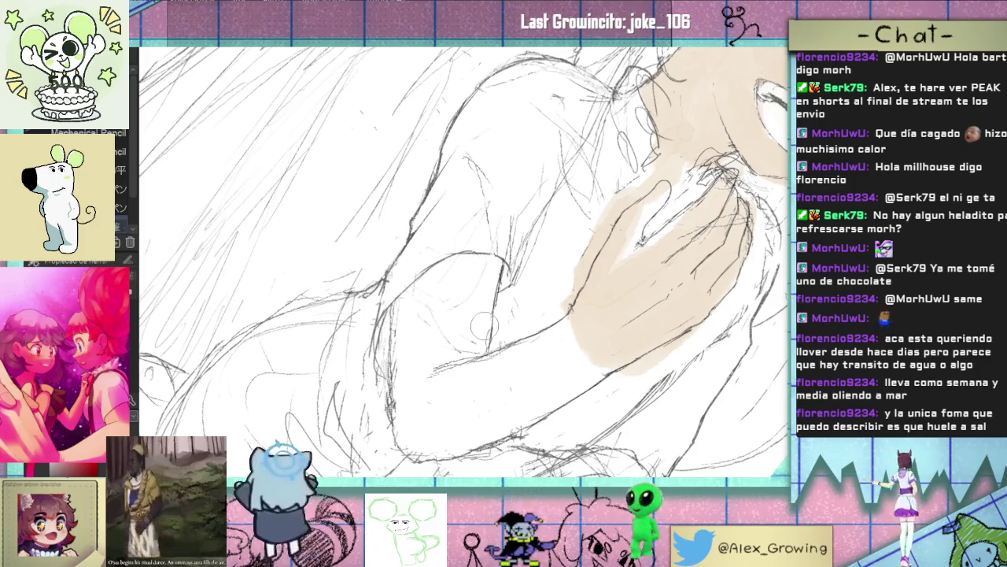
pyautogui.moveTo(485, 325); pyautogui.dragTo(500, 318)
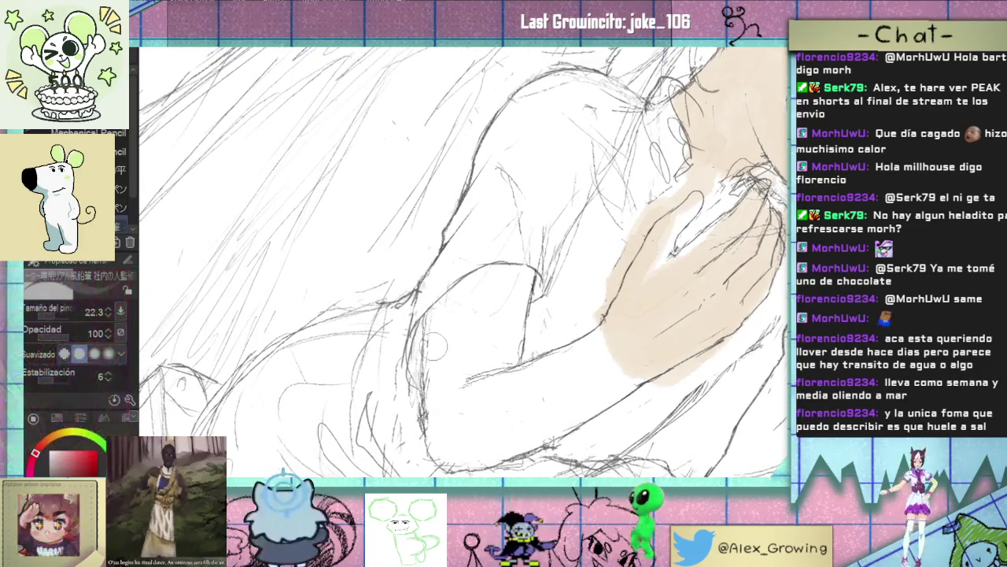
pyautogui.scroll(-3, 513, 315)
pyautogui.scroll(4, 513, 316)
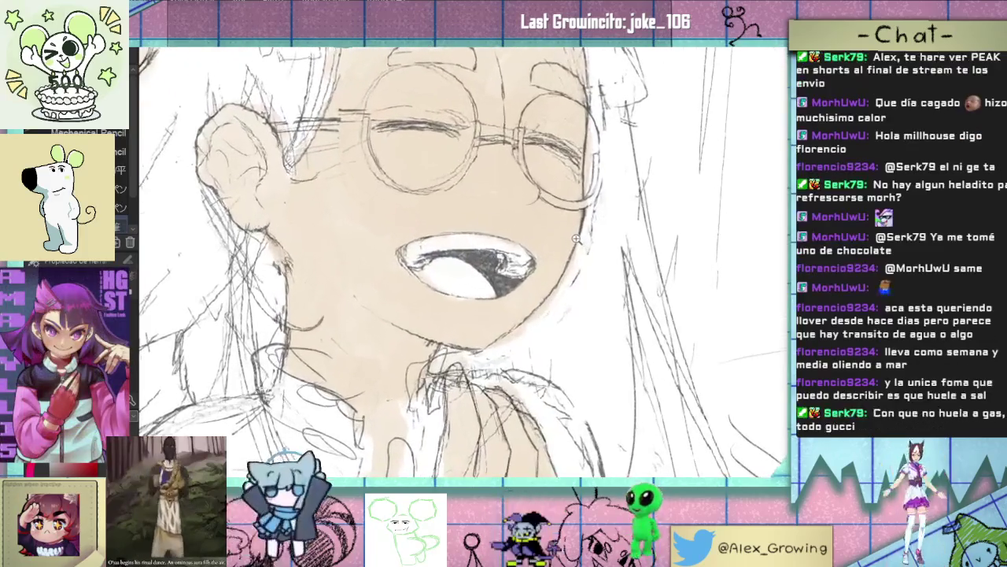
pyautogui.scroll(-2, 547, 255)
pyautogui.scroll(-2, 547, 255)
pyautogui.scroll(3, 547, 256)
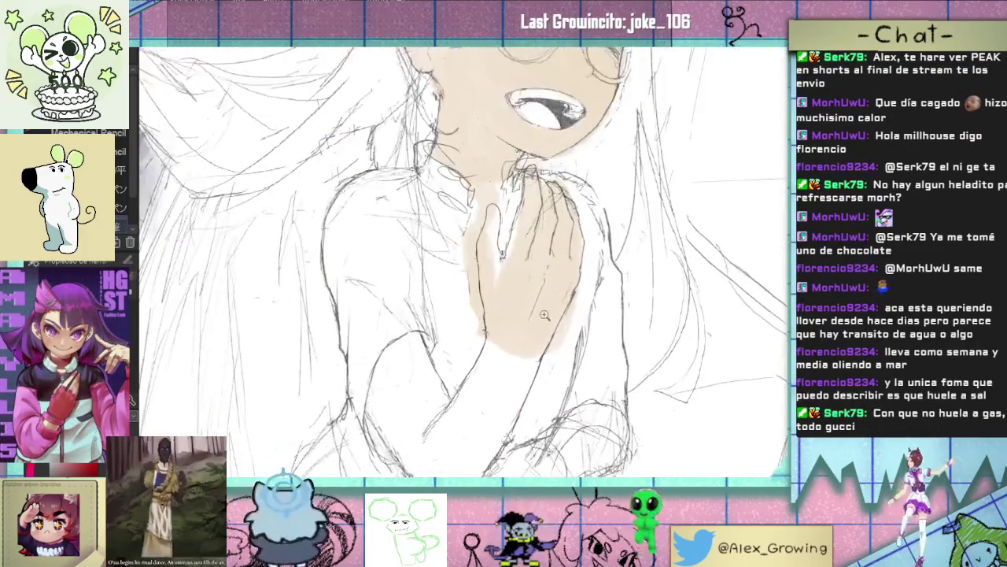
pyautogui.moveTo(543, 268); pyautogui.dragTo(541, 314)
pyautogui.scroll(-2, 541, 314)
pyautogui.scroll(2, 511, 331)
pyautogui.scroll(3, 449, 425)
pyautogui.scroll(-1, 452, 427)
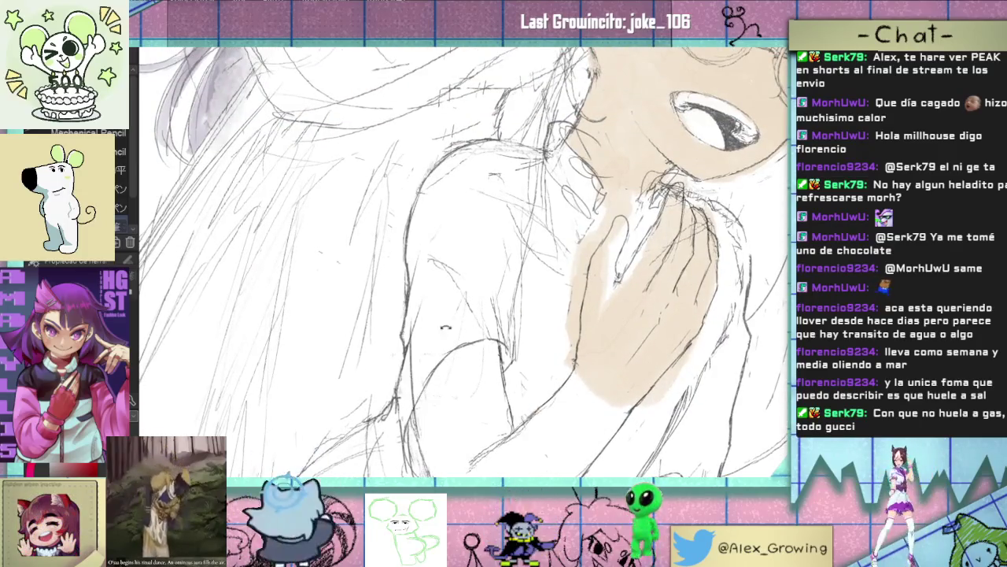
pyautogui.scroll(1, 460, 378)
pyautogui.scroll(-3, 460, 379)
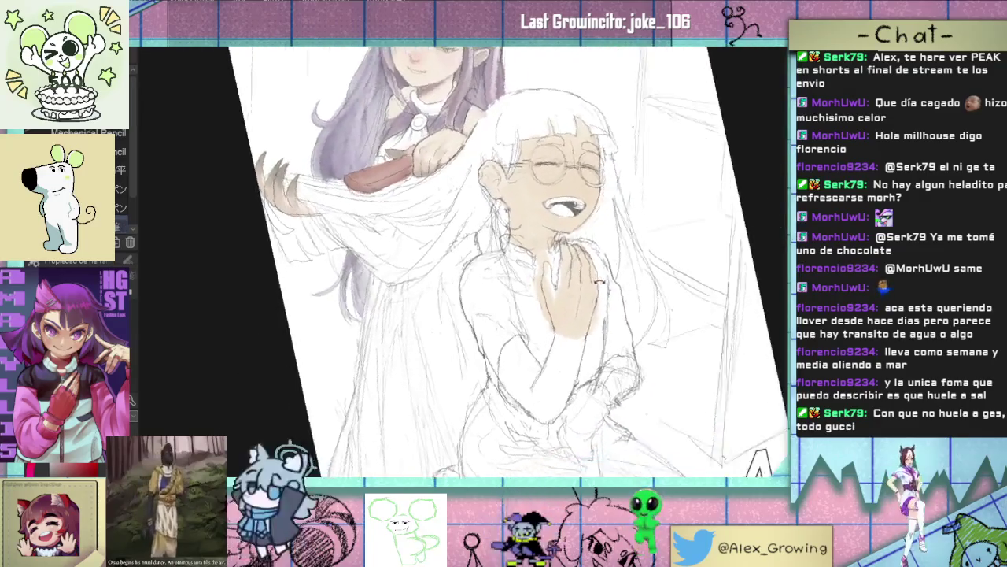
pyautogui.scroll(2, 482, 271)
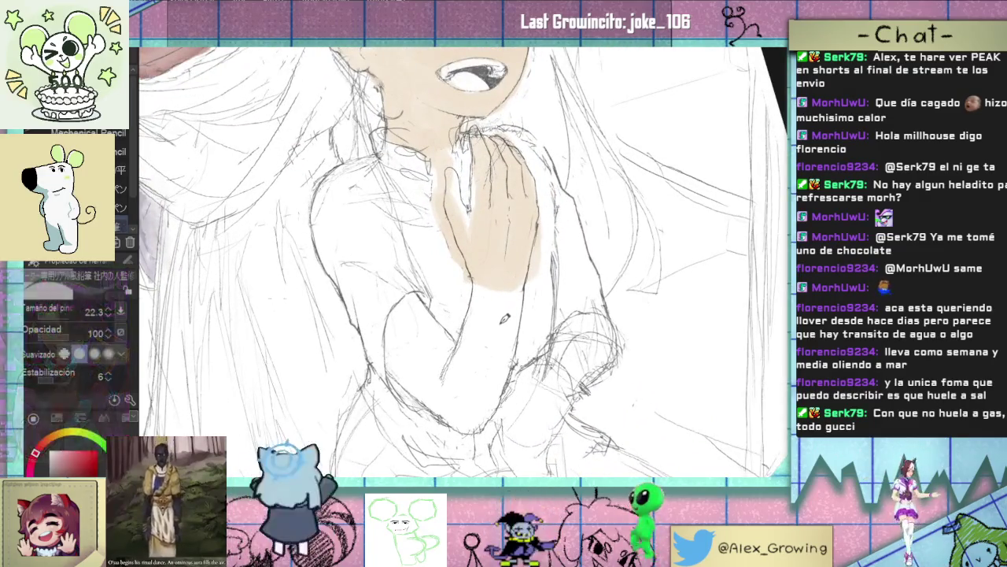
# Step: Lasso the white-haired girl's forearm lines and rotate them slightly clockwise, then resume with the Mechanical Pencil
pyautogui.press('m')
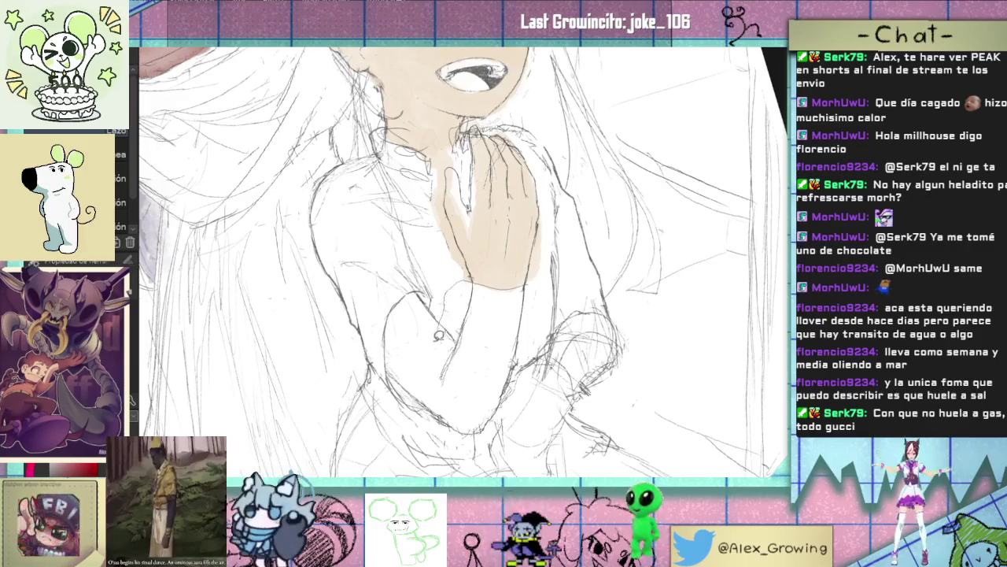
pyautogui.moveTo(534, 311); pyautogui.dragTo(535, 303)
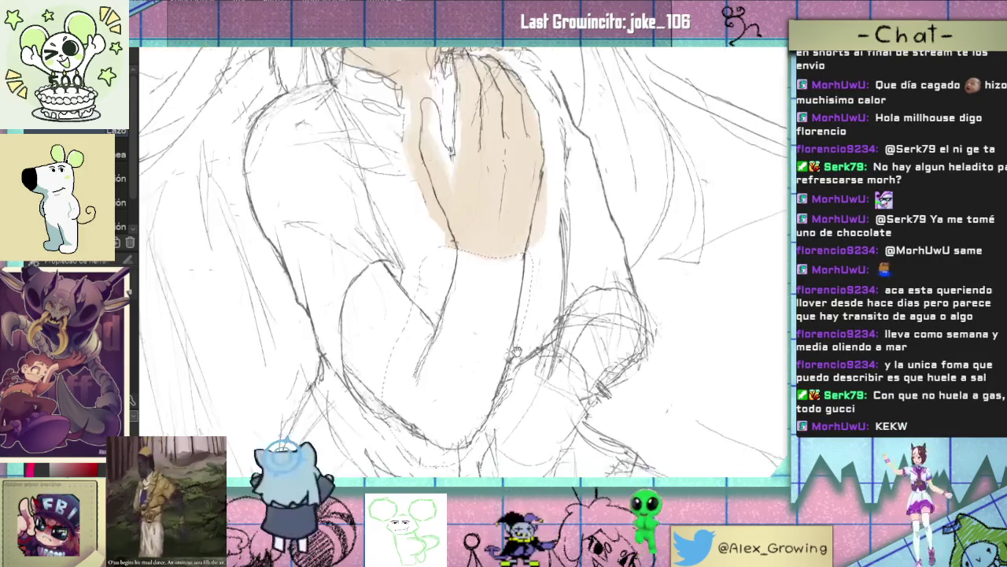
pyautogui.scroll(-2, 512, 354)
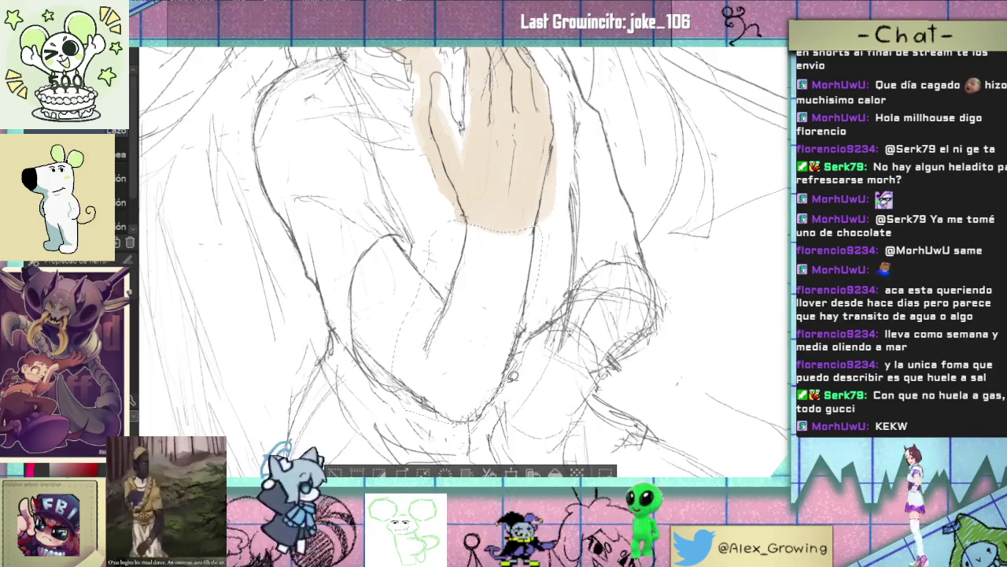
pyautogui.hotkey('ctrl', 't')
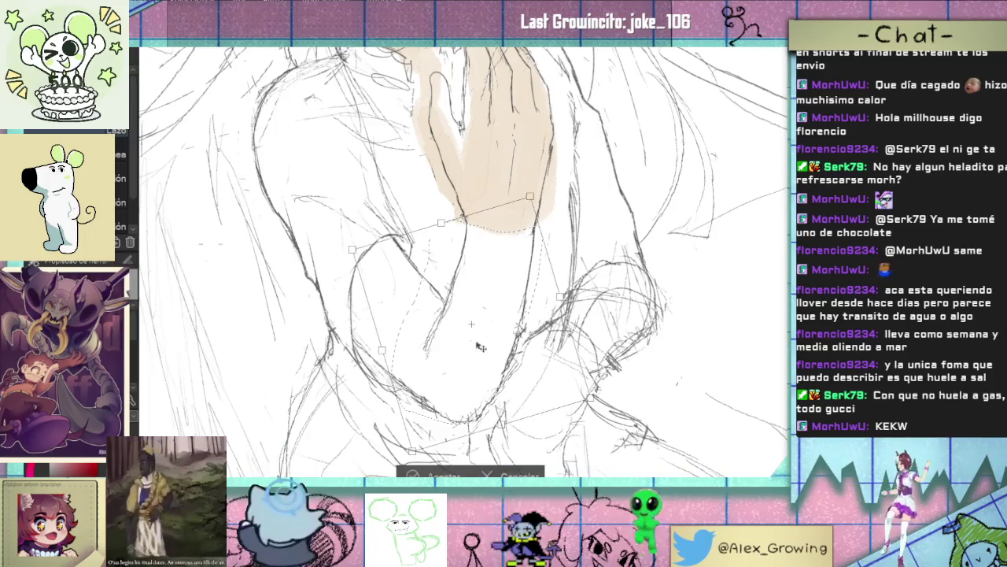
pyautogui.moveTo(475, 319)
pyautogui.mouseDown()
pyautogui.moveTo(500, 228)
pyautogui.moveTo(488, 229)
pyautogui.mouseUp()
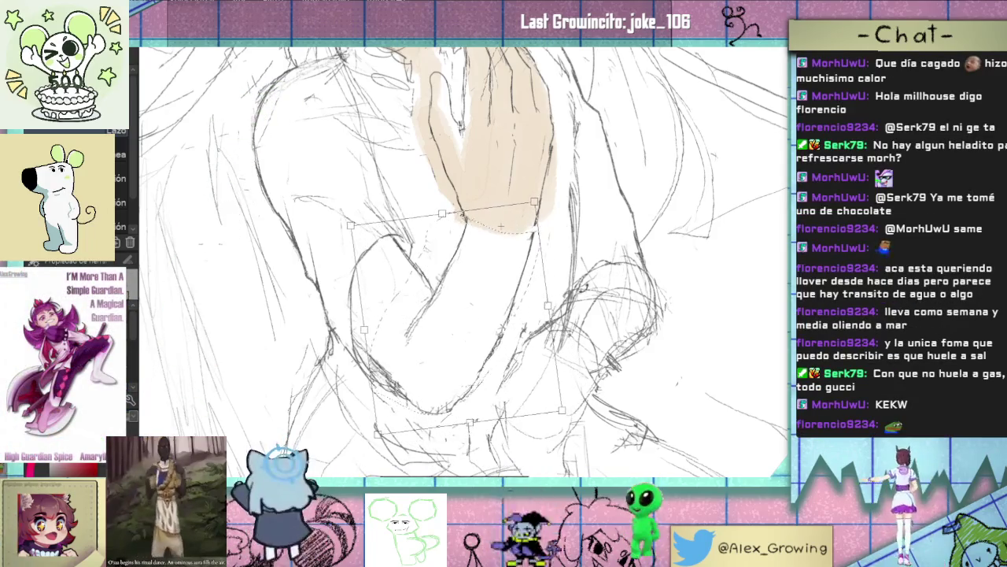
pyautogui.press('Return')
pyautogui.scroll(-3, 501, 227)
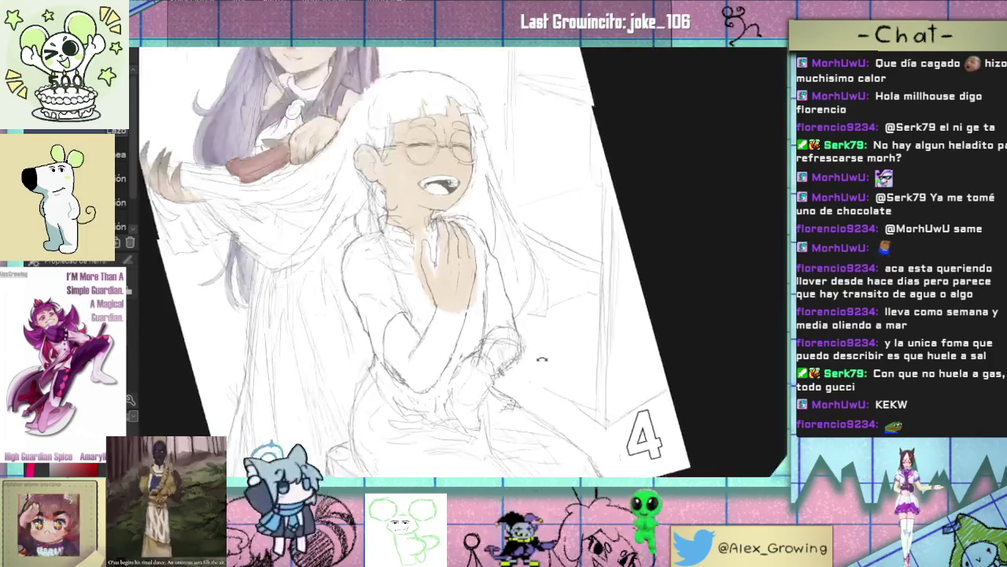
pyautogui.moveTo(462, 323); pyautogui.dragTo(494, 355)
pyautogui.scroll(2, 495, 355)
pyautogui.press('p')
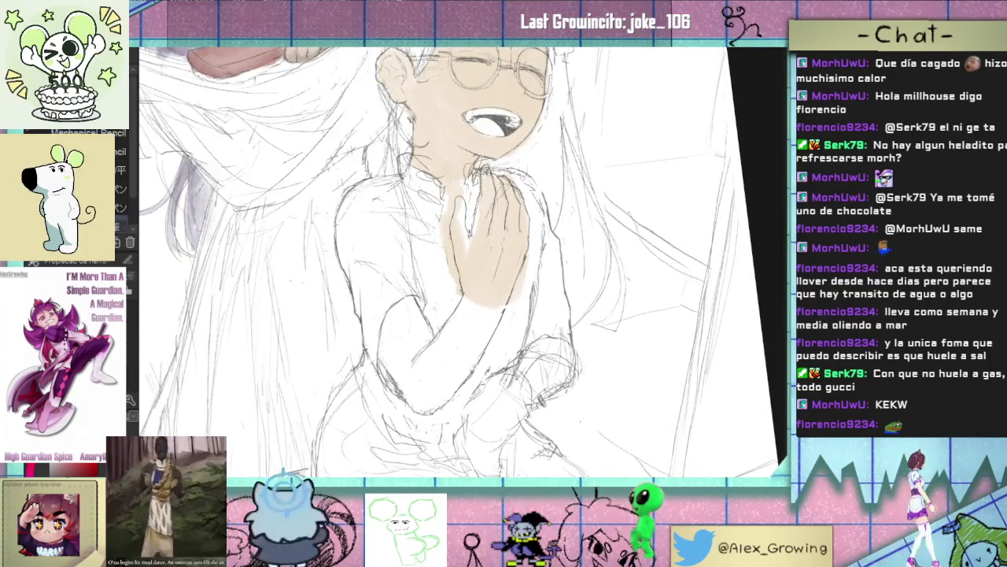
pyautogui.scroll(2, 489, 317)
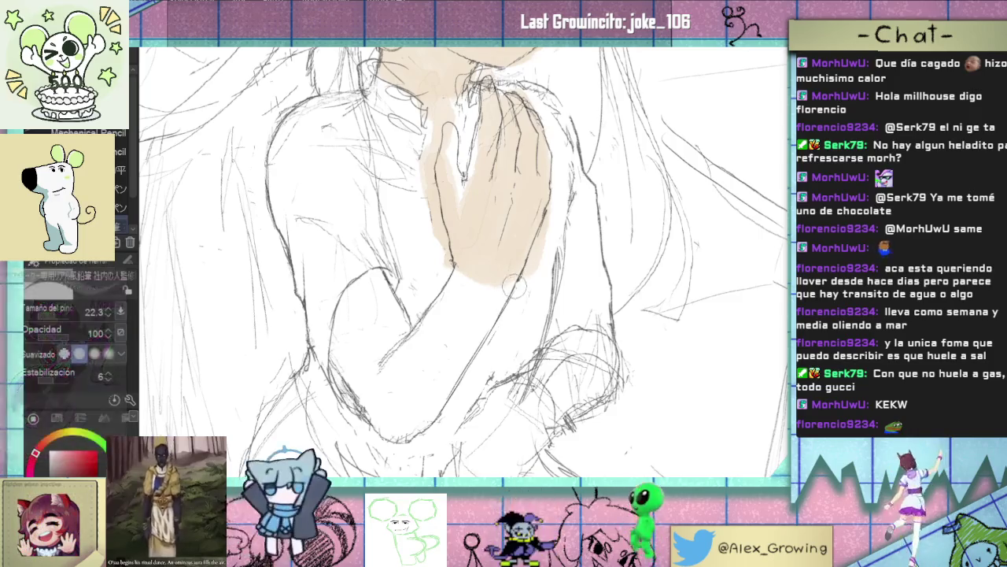
pyautogui.scroll(-2, 520, 291)
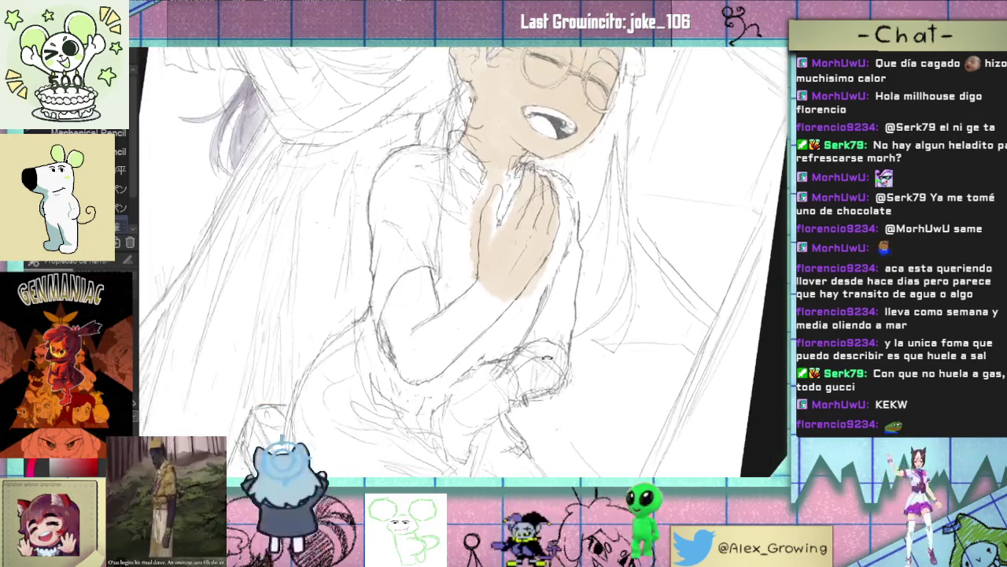
pyautogui.moveTo(520, 291); pyautogui.dragTo(533, 380)
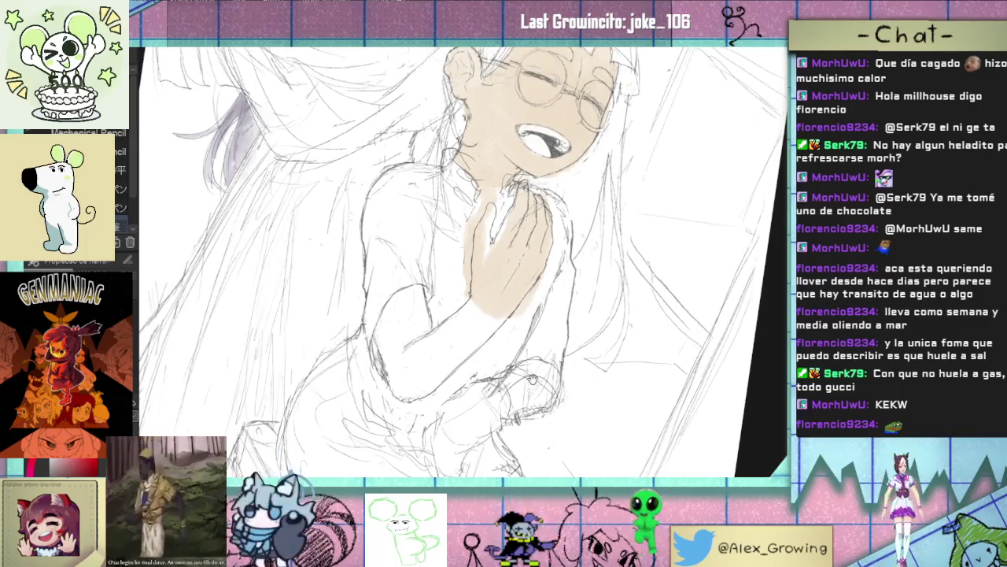
pyautogui.scroll(2, 580, 289)
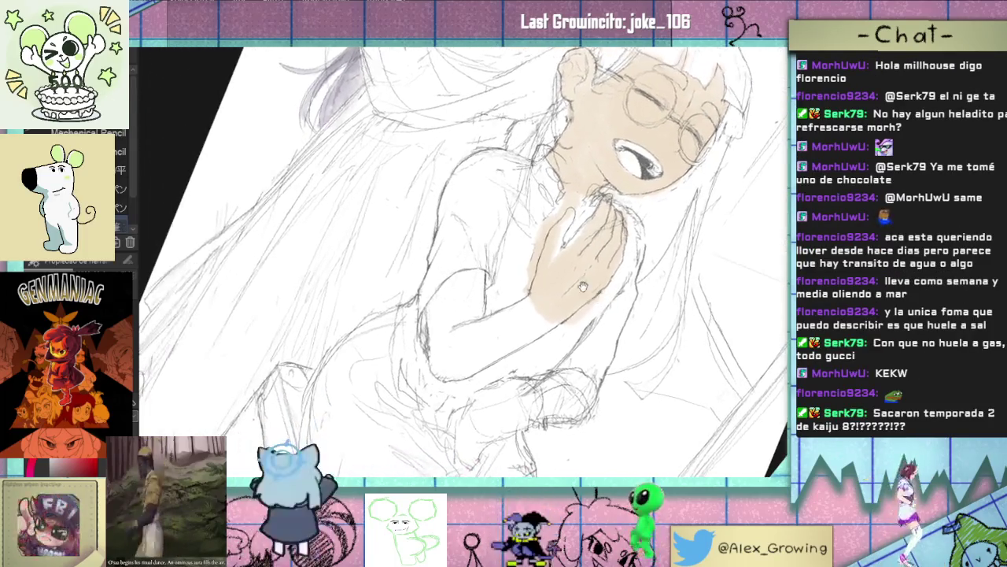
pyautogui.moveTo(581, 289); pyautogui.dragTo(541, 326)
pyautogui.scroll(2, 472, 347)
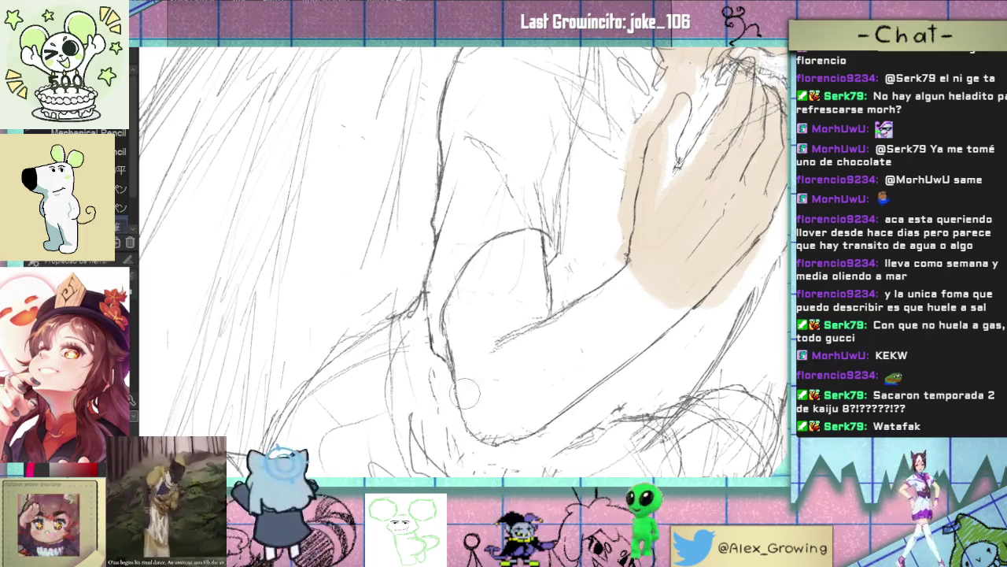
pyautogui.scroll(-3, 464, 386)
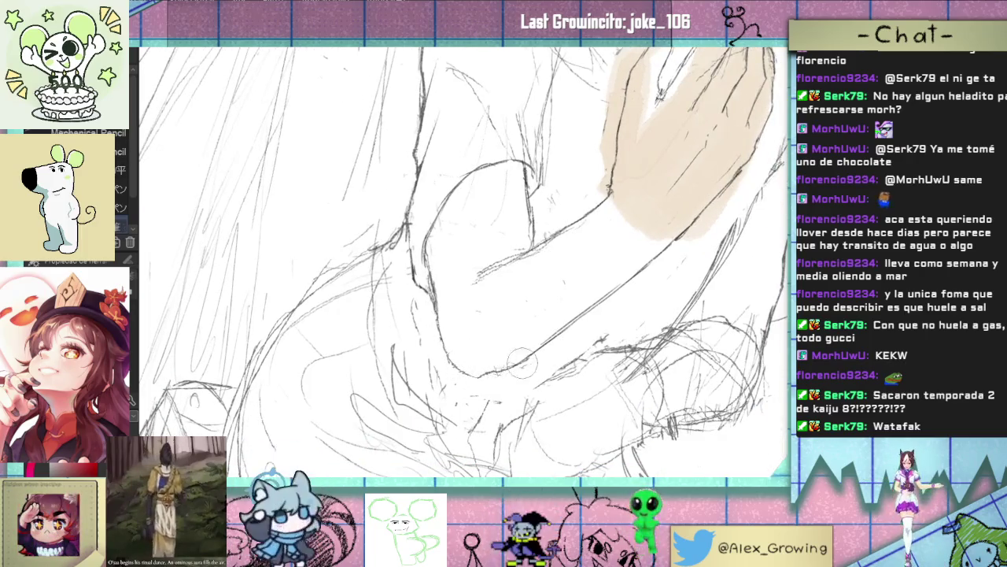
pyautogui.moveTo(519, 318); pyautogui.dragTo(528, 347)
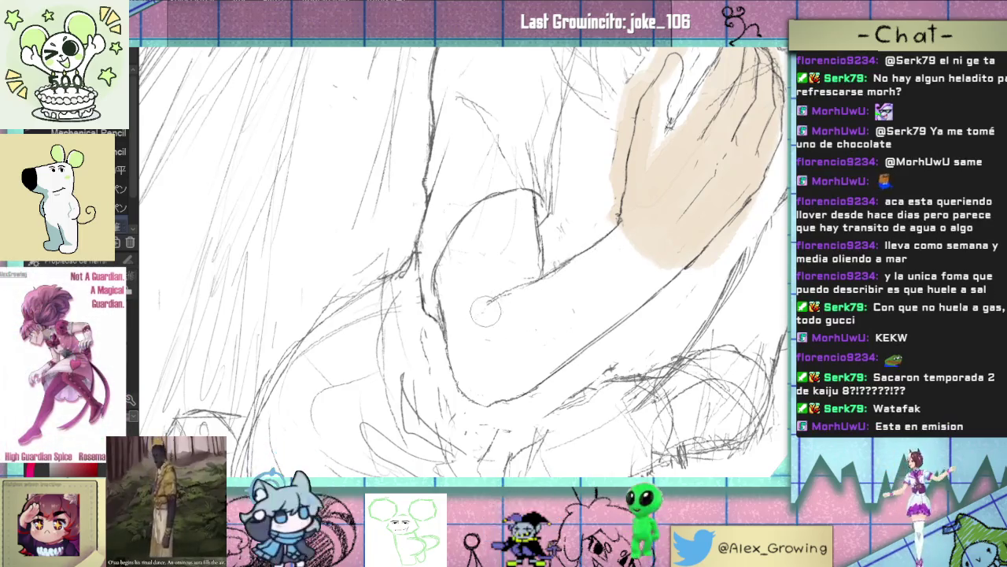
pyautogui.scroll(-2, 484, 325)
pyautogui.moveTo(484, 324); pyautogui.dragTo(504, 339)
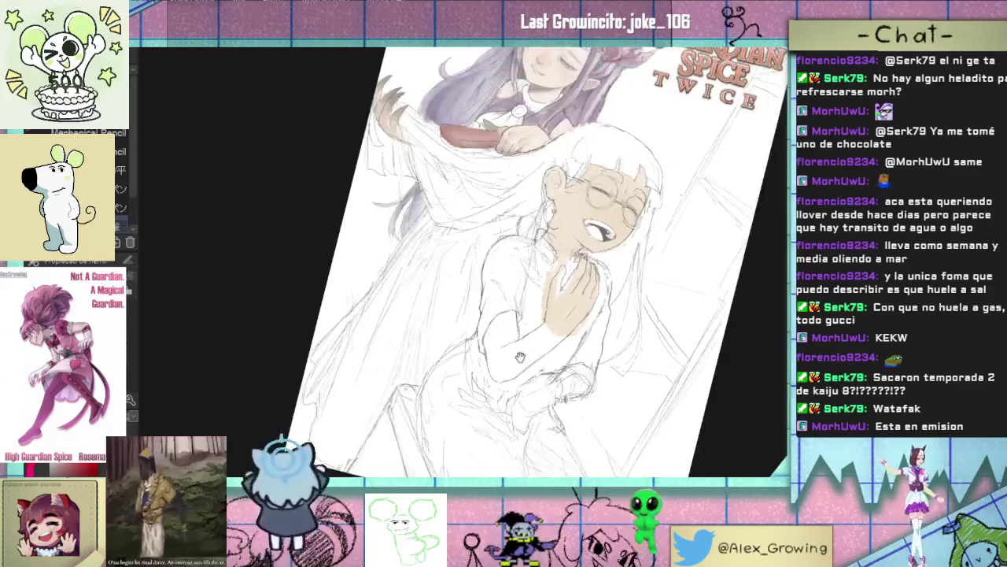
pyautogui.scroll(2, 509, 343)
pyautogui.scroll(1, 510, 343)
pyautogui.scroll(1, 523, 329)
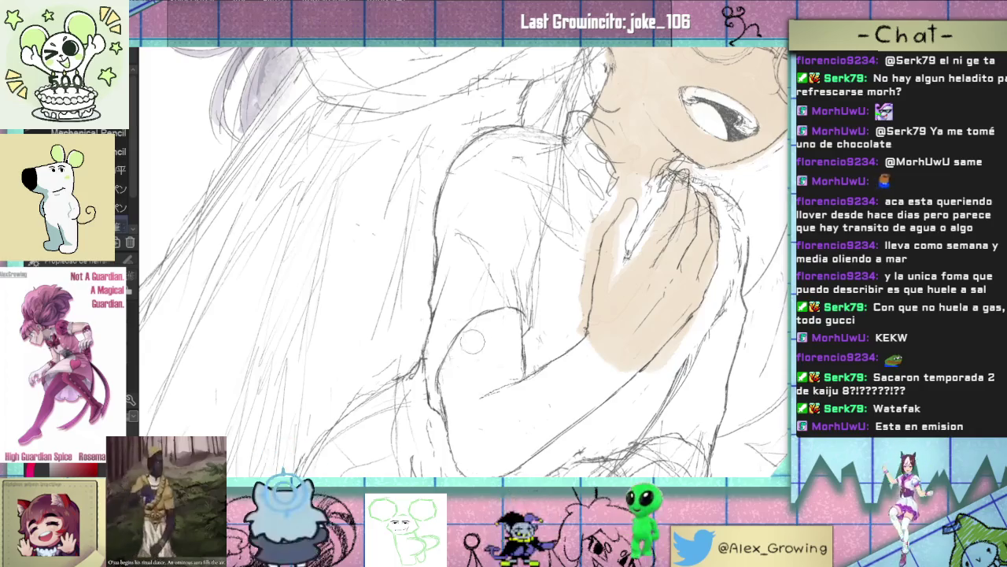
pyautogui.moveTo(488, 265); pyautogui.dragTo(474, 327)
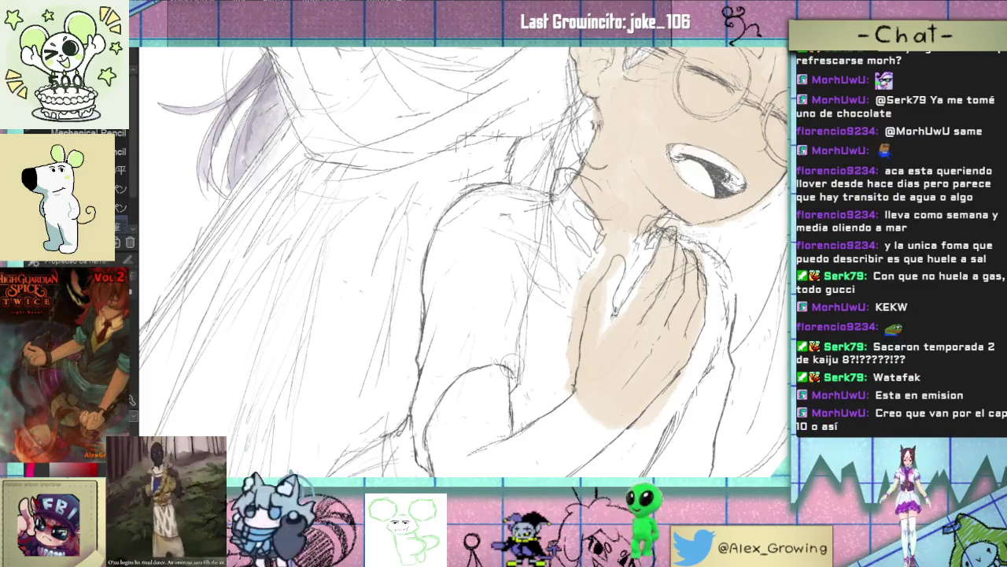
pyautogui.moveTo(529, 244)
pyautogui.mouseDown()
pyautogui.moveTo(516, 314)
pyautogui.moveTo(558, 247)
pyautogui.moveTo(504, 284)
pyautogui.mouseUp()
pyautogui.scroll(-5, 496, 311)
pyautogui.scroll(5, 523, 289)
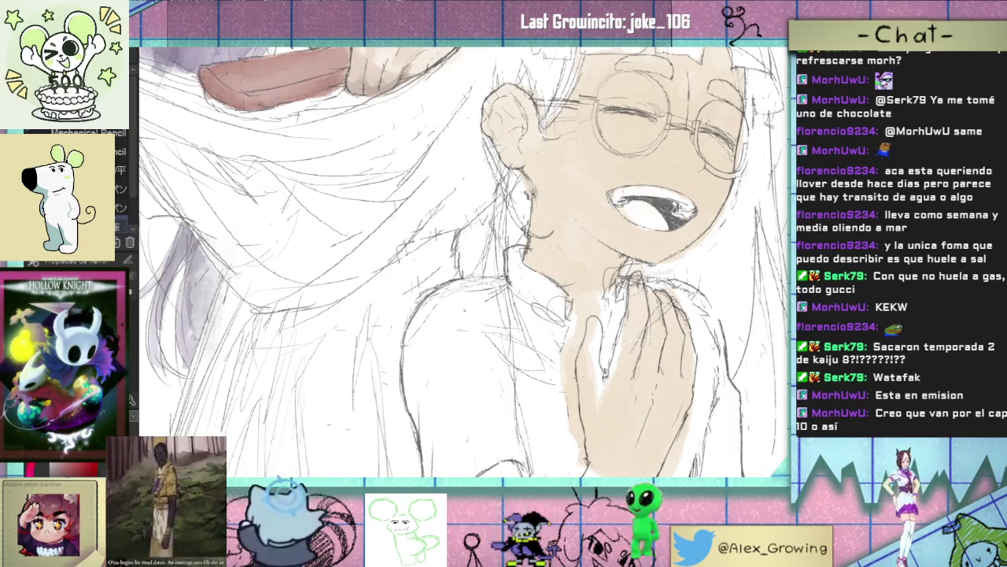
pyautogui.scroll(-3, 513, 341)
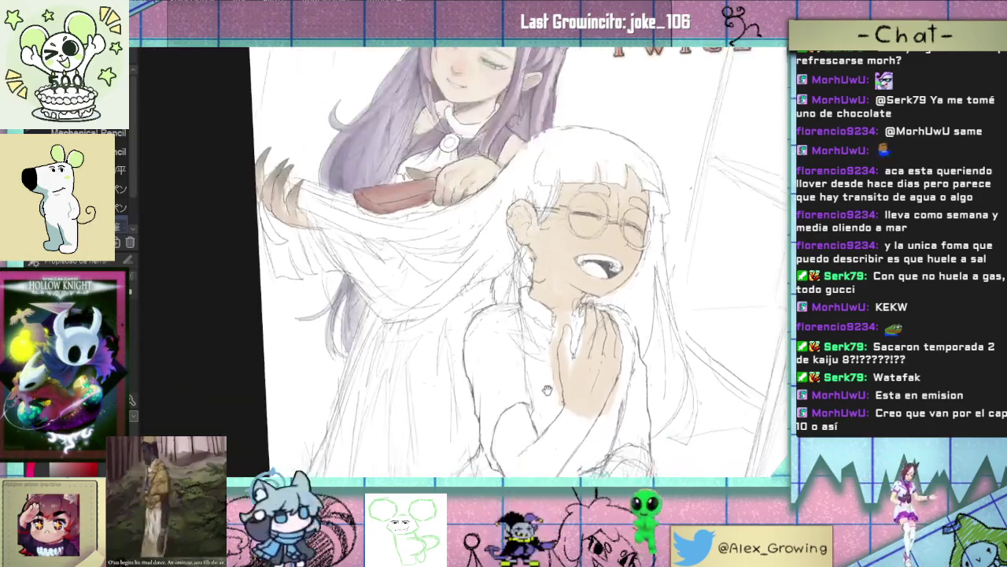
pyautogui.scroll(1, 504, 296)
pyautogui.scroll(-1, 573, 295)
pyautogui.scroll(2, 551, 326)
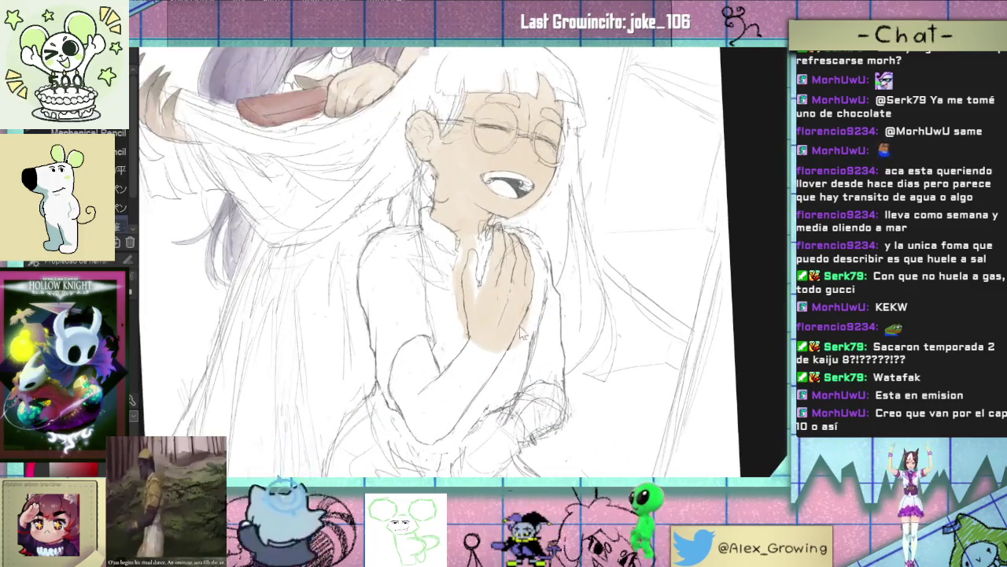